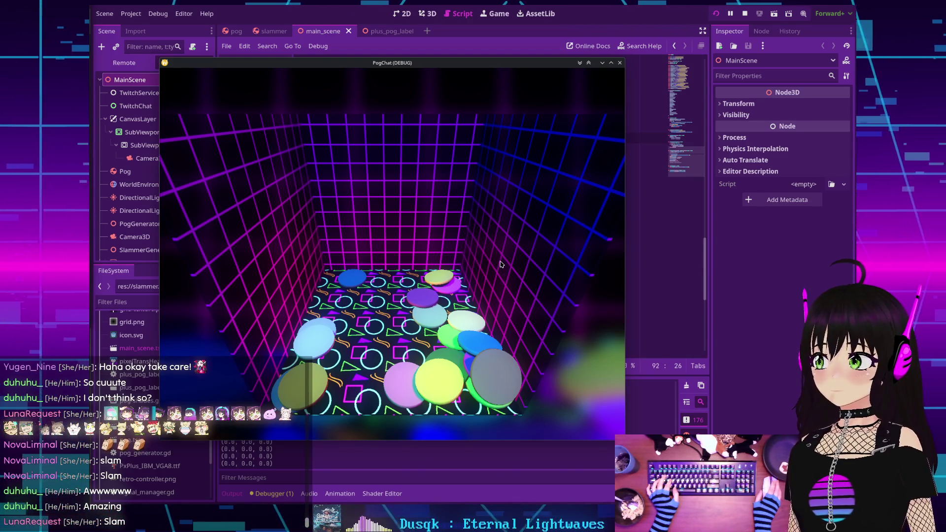
# Step: Stop the running PogChat debug game with F8 to return to pog_generator.gd
pyautogui.press('F8')
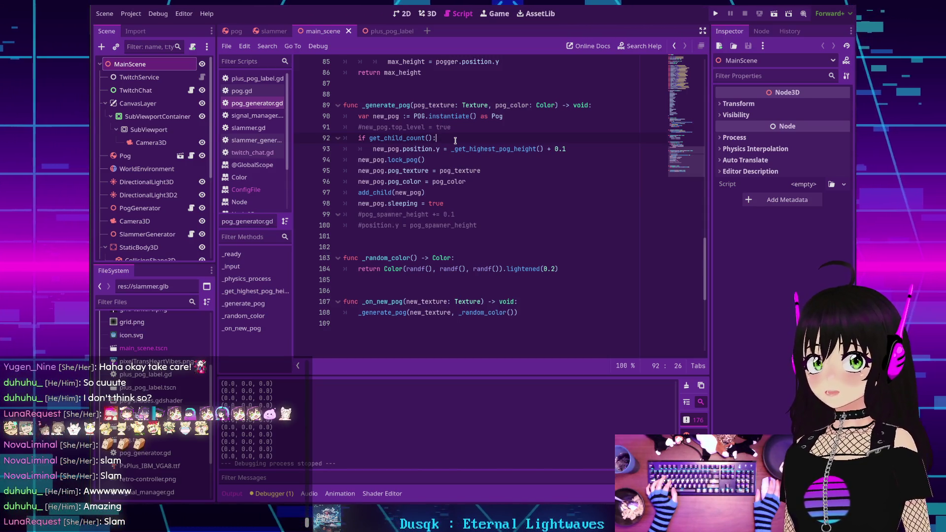
pyautogui.scroll(3, 446, 156)
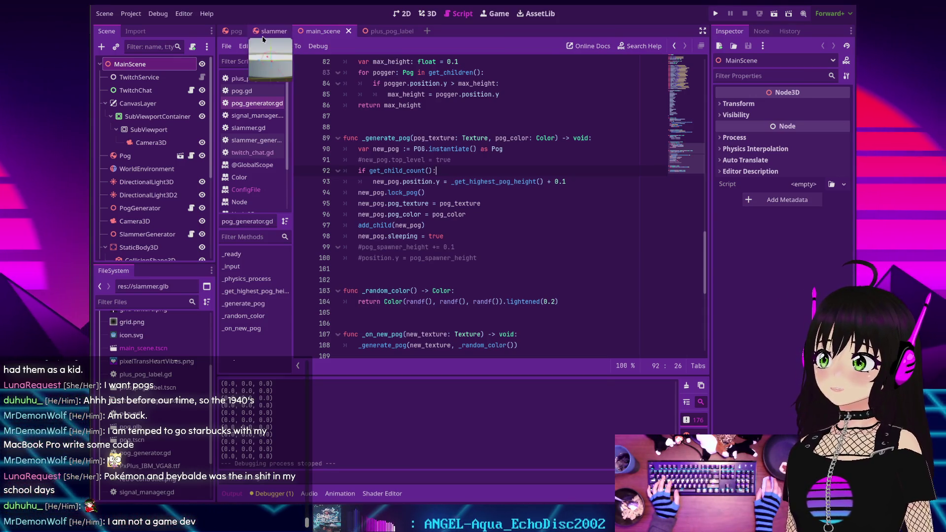
pyautogui.press('F5')
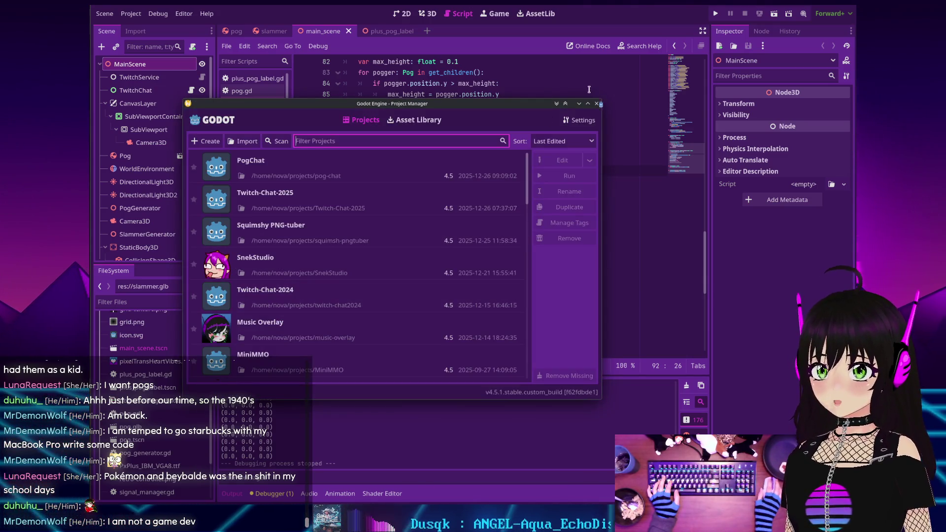
pyautogui.click(596, 103)
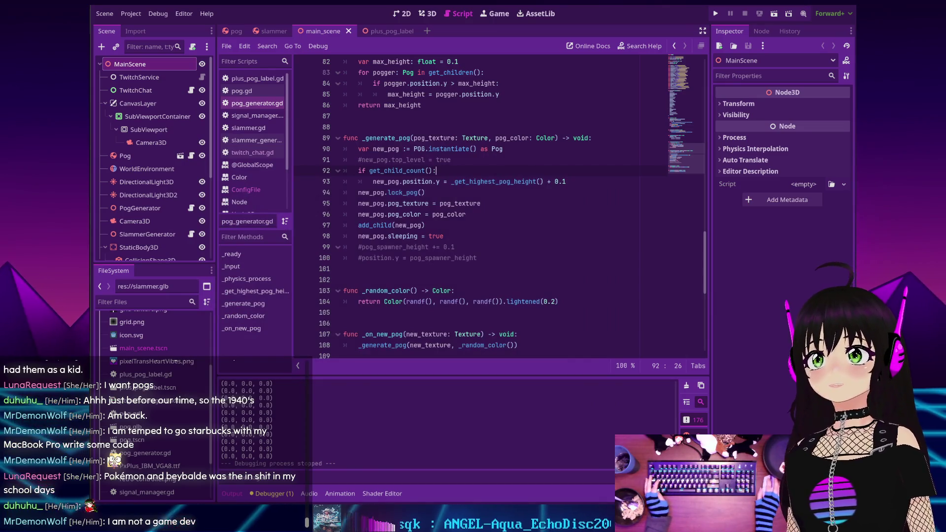
pyautogui.hotkey('alt', 'Tab')
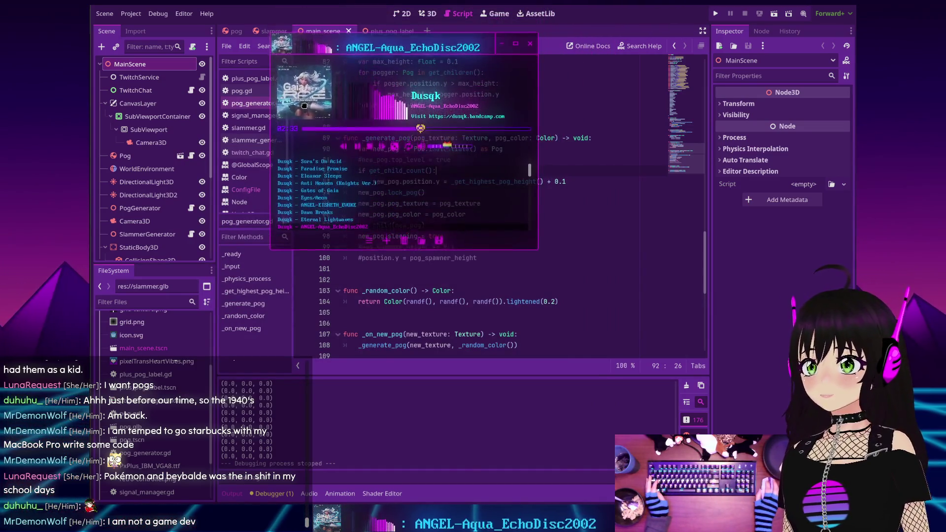
pyautogui.moveTo(302, 141); pyautogui.dragTo(375, 186)
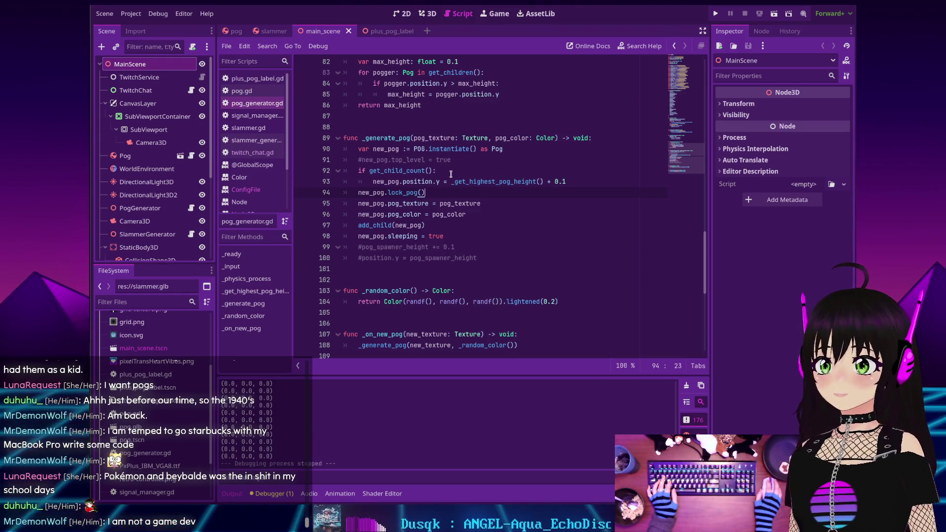
pyautogui.click(447, 194)
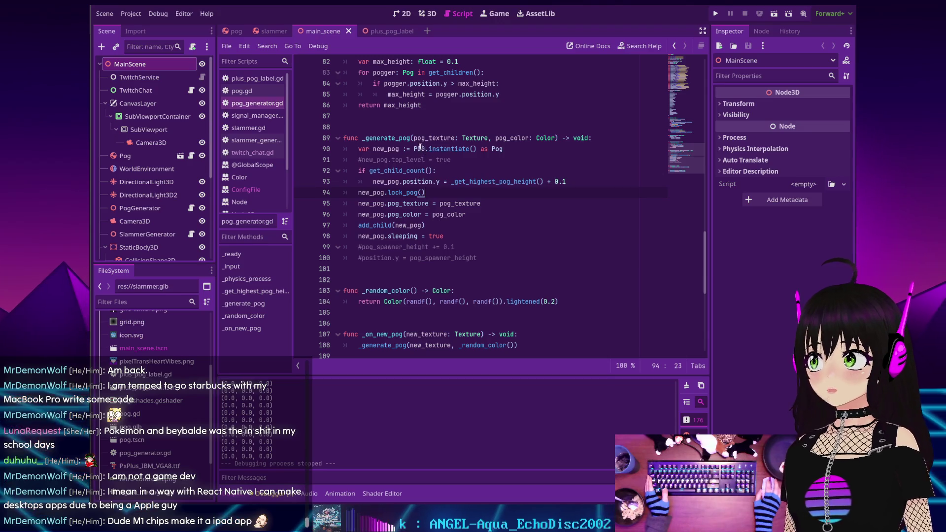
# Step: Open Project > Export and list the platforms available for a new export preset
pyautogui.click(130, 16)
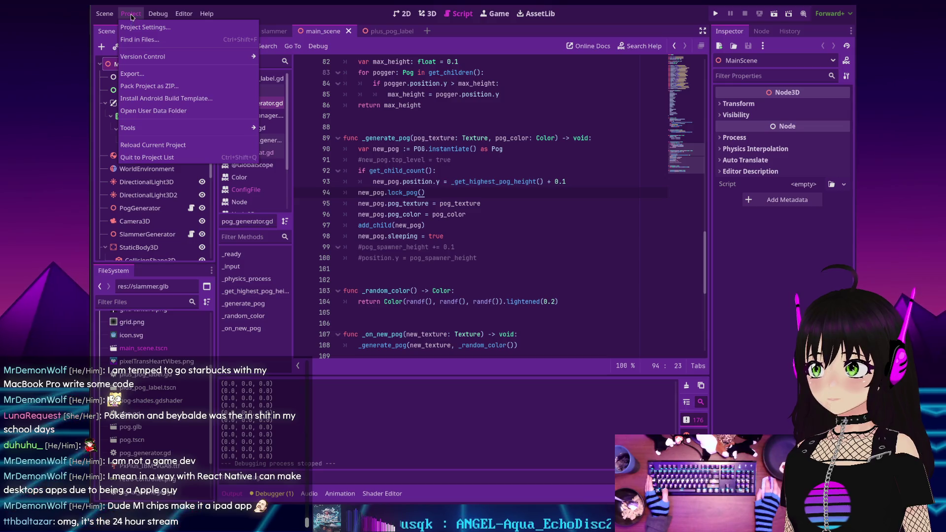
pyautogui.click(144, 74)
pyautogui.click(382, 125)
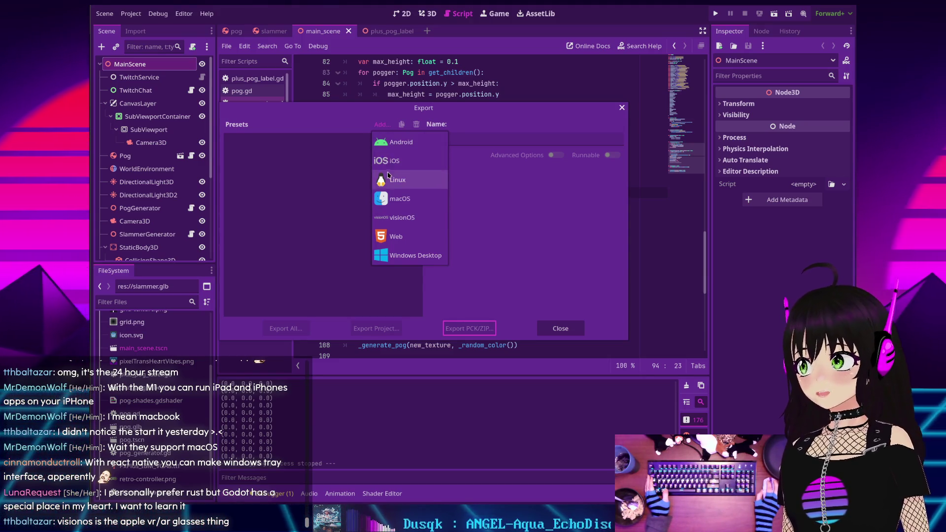
# Step: Dismiss the platform list without adding a preset, then widen the godot-rust browser window
pyautogui.click(344, 183)
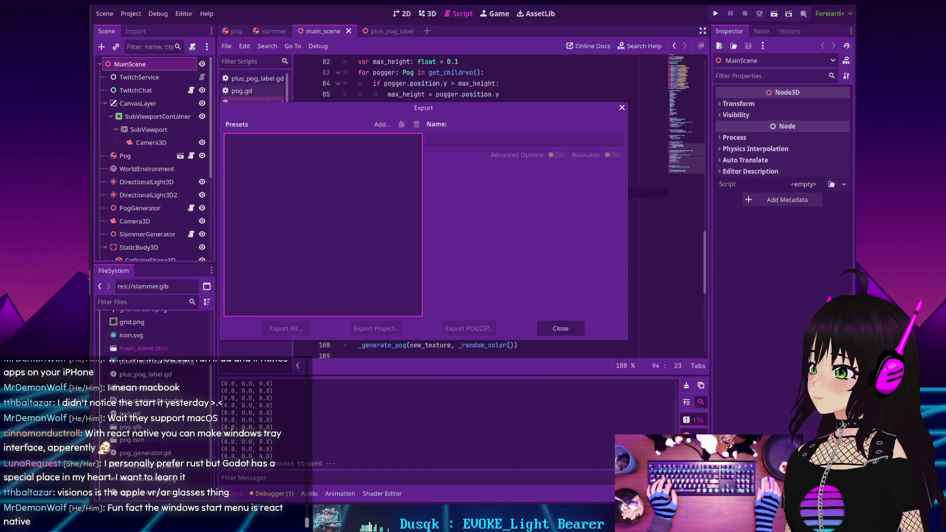
pyautogui.moveTo(323, 134); pyautogui.dragTo(325, 136)
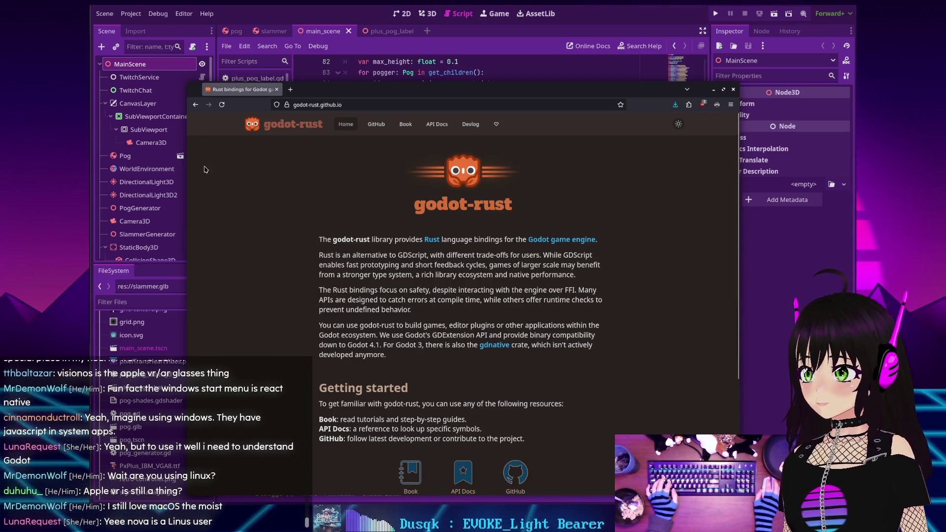
# Step: Close the godot-rust browser window to reveal the empty Export dialog
pyautogui.click(732, 90)
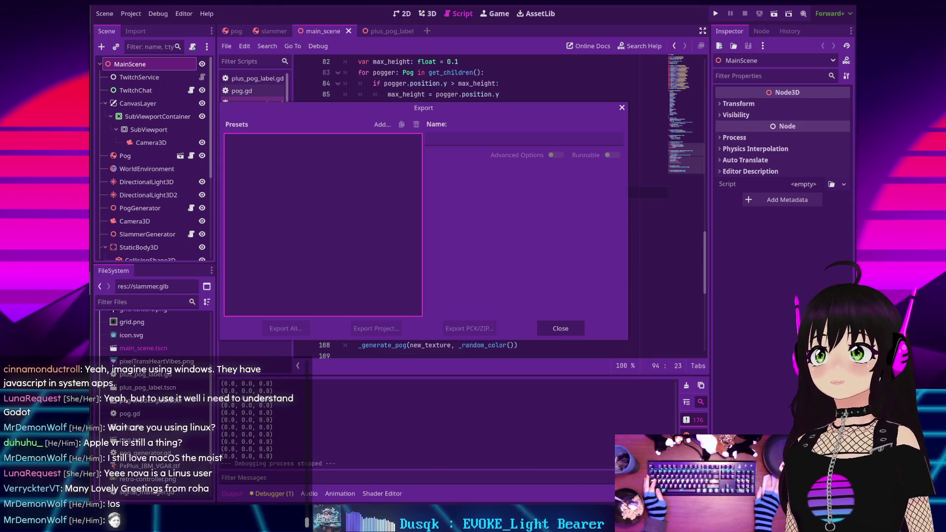
# Step: Bring the Konsole window with fastfetch output in front of the Export dialog
pyautogui.hotkey('alt', 'Tab')
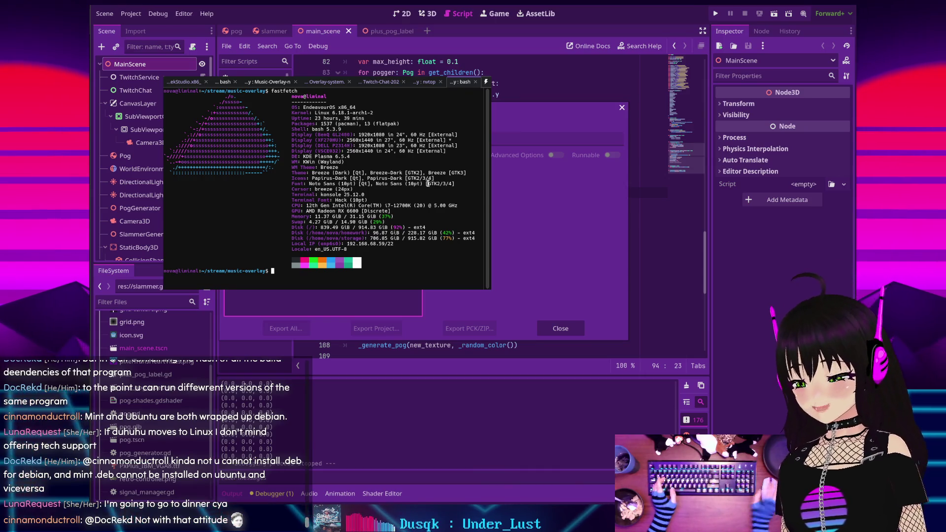
# Step: End the fastfetch terminal session and leave the nvtop GPU monitor
pyautogui.hotkey('ctrl', 'd')
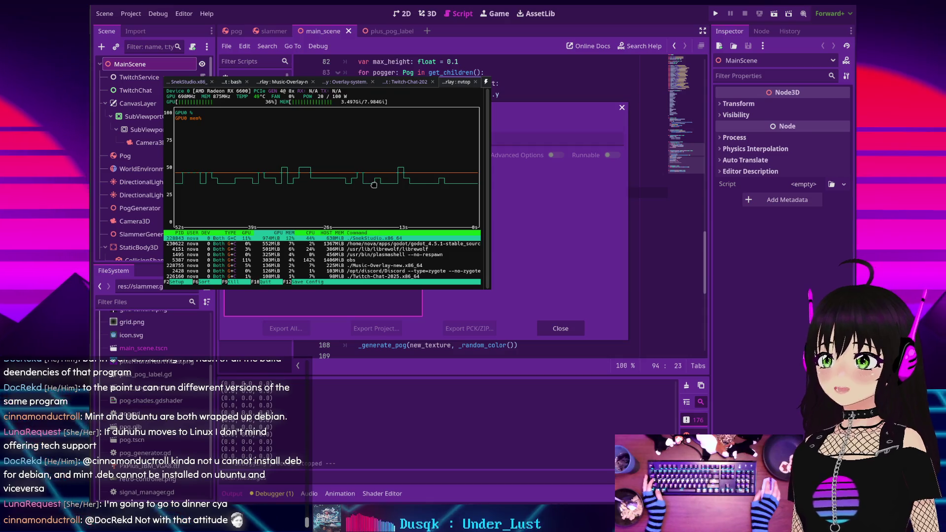
pyautogui.hotkey('alt', 'Tab')
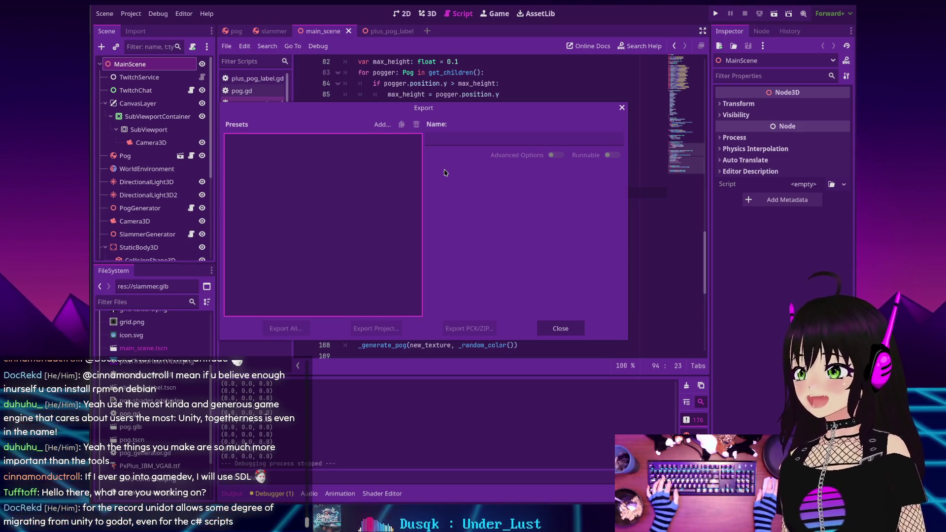
# Step: Close the Export dialog and run the PogChat project to test the pogs
pyautogui.click(564, 332)
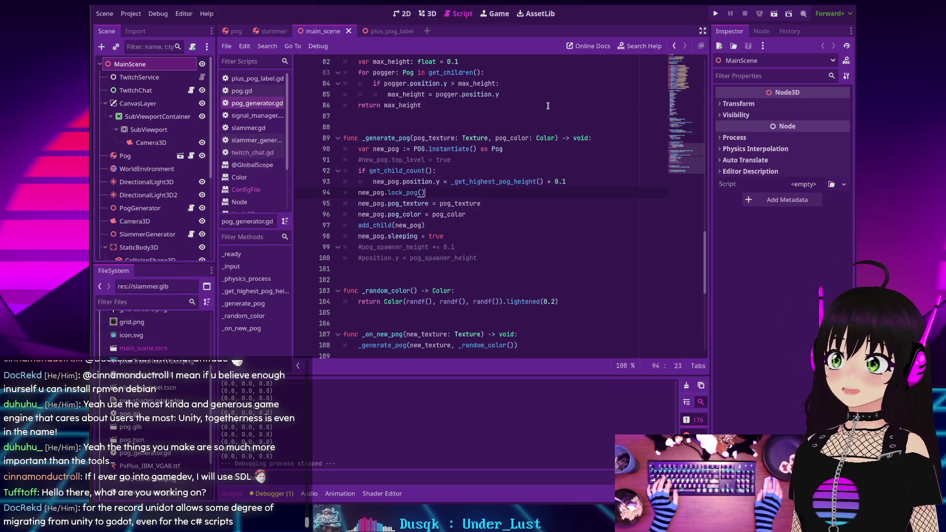
pyautogui.click(716, 13)
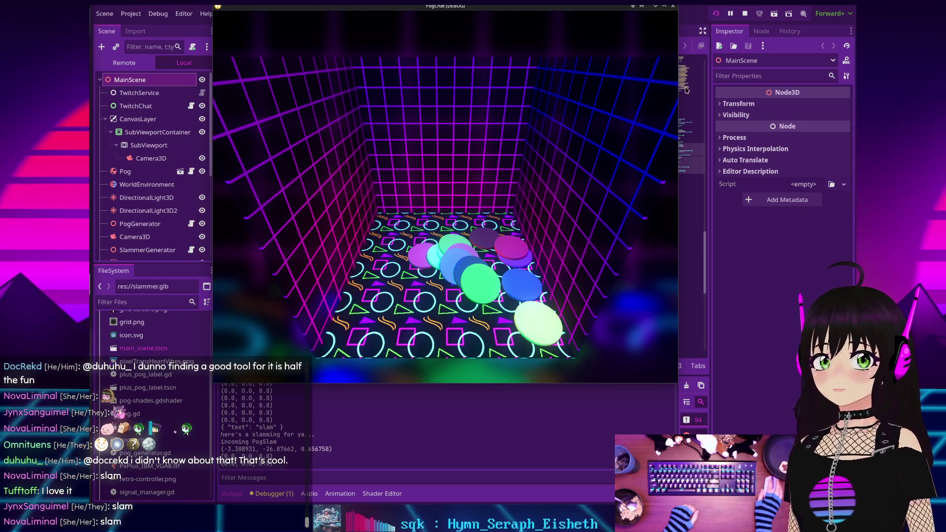
# Step: Stop the running PogChat game with F8 to return to the pog generator script
pyautogui.press('F8')
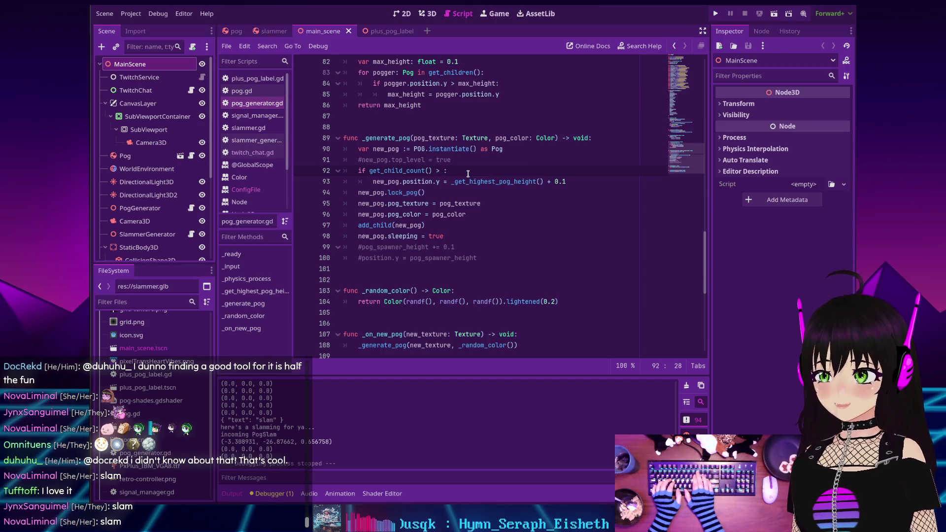
# Step: Complete line 92 as 'if get_child_count() > 0:' and run the project again
pyautogui.write('0')
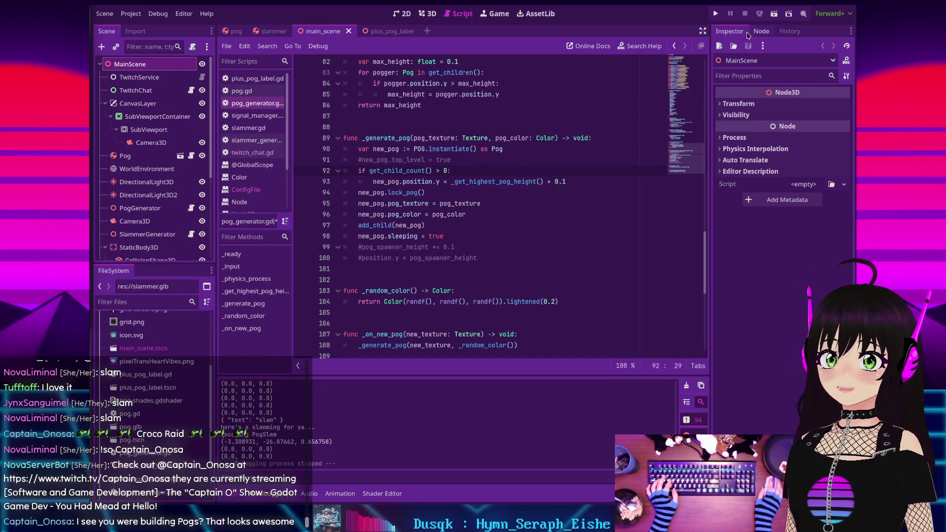
pyautogui.click(714, 14)
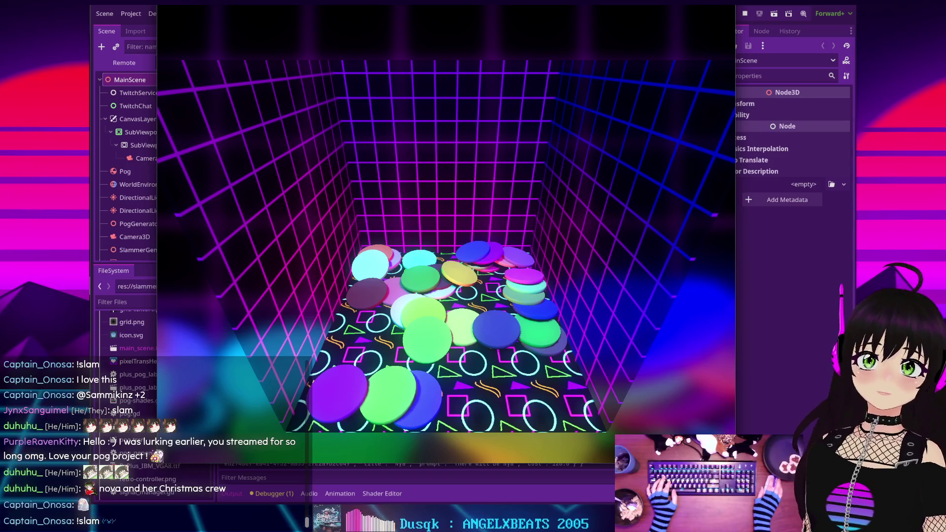
# Step: Stop the running project with F8, returning to _generate_pog in pog_generator.gd
pyautogui.press('F8')
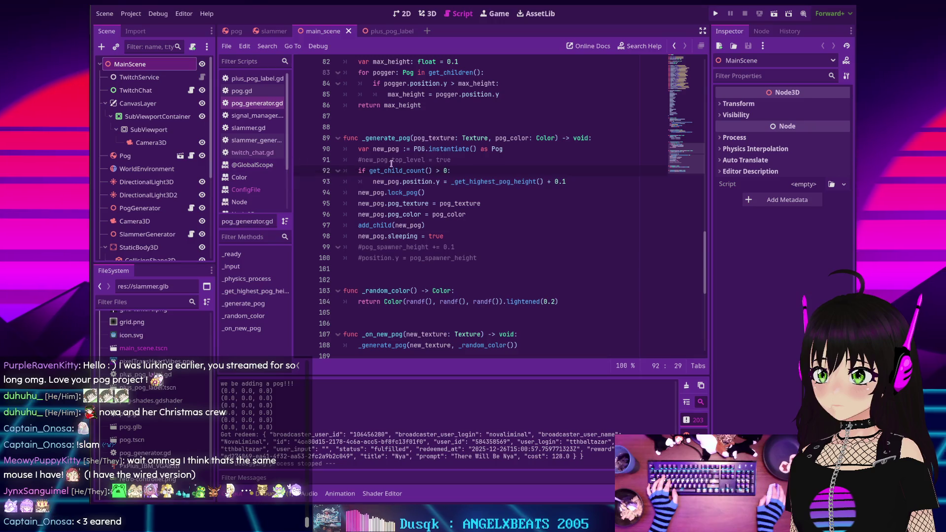
# Step: Drop the greater-than-zero comparison and add an 'if get_child_count() > pog_limit' check on a new line
pyautogui.press('BackSpace')
pyautogui.press('BackSpace')
pyautogui.press('BackSpace')
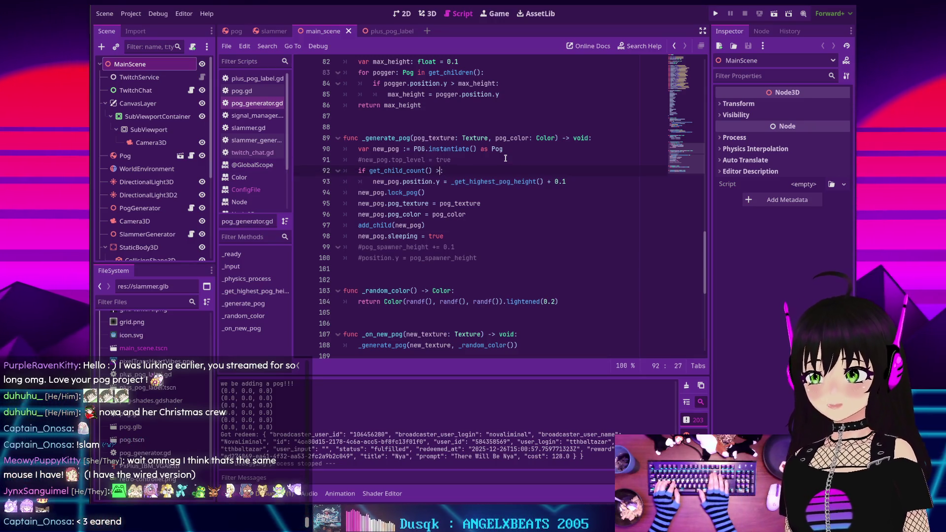
pyautogui.press('BackSpace')
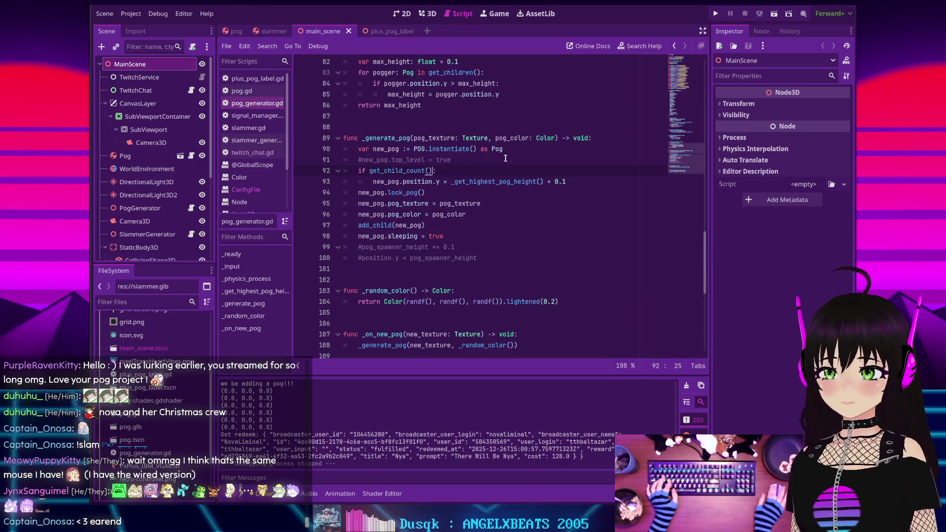
pyautogui.press('Return')
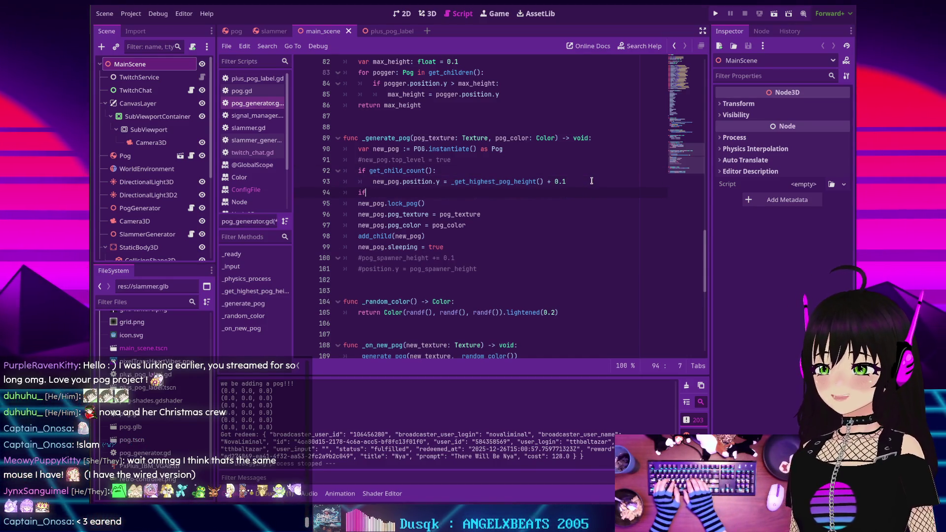
pyautogui.write('if get_')
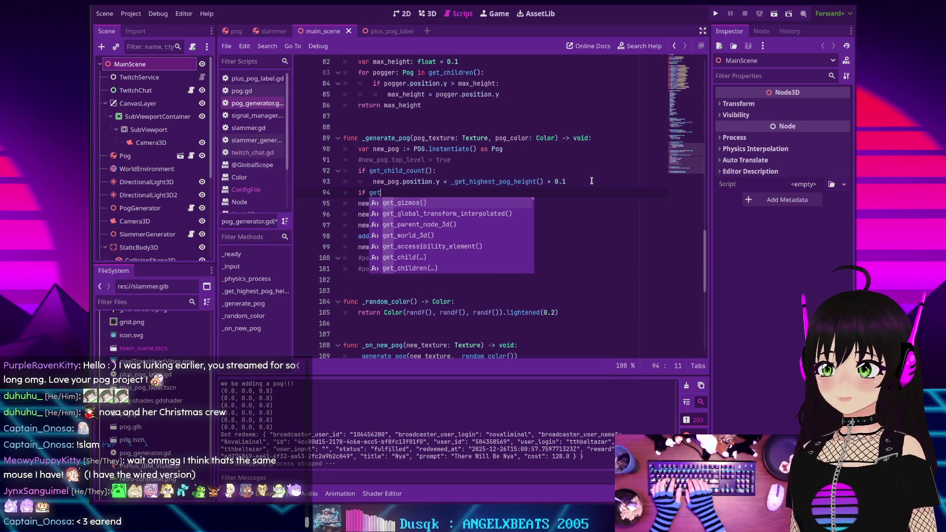
pyautogui.write('child')
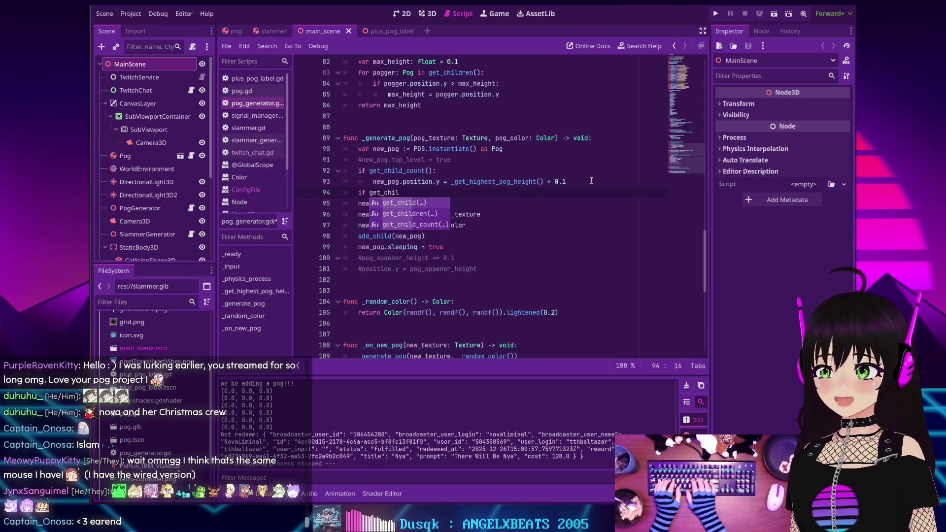
pyautogui.press('Return')
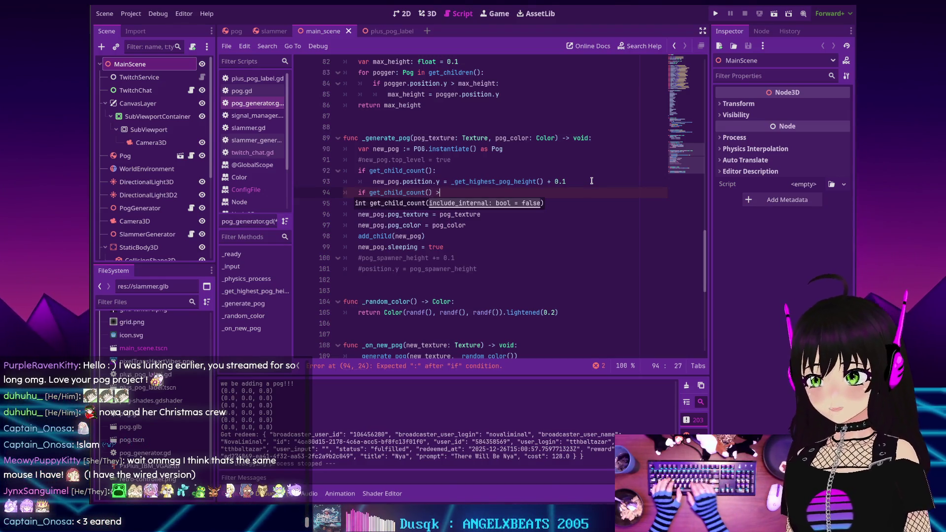
pyautogui.write(' pog_')
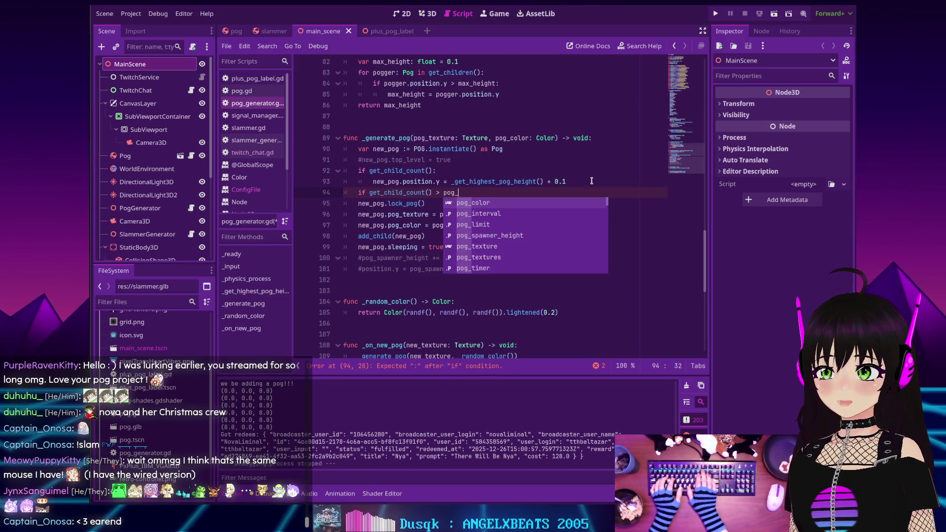
pyautogui.write('l')
pyautogui.press('Return')
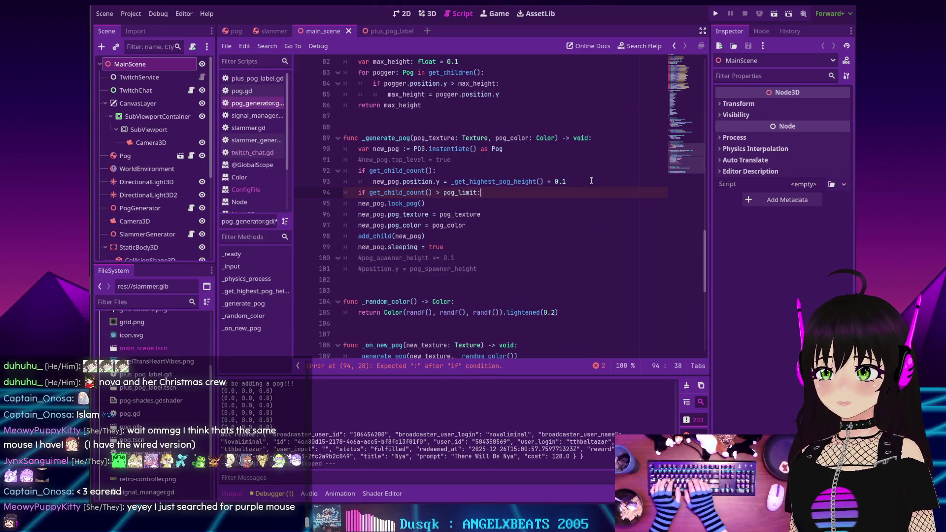
pyautogui.press('Return')
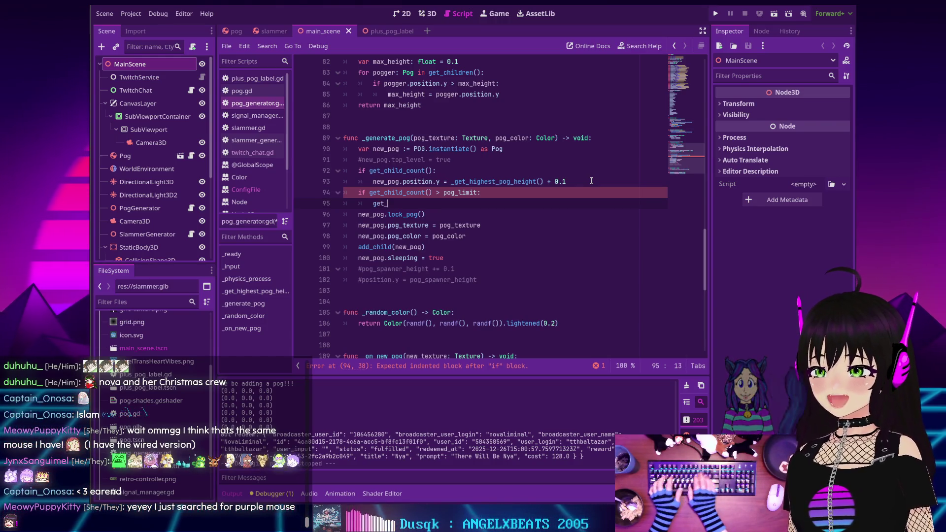
# Step: Fill the pog_limit check's body with get_child(0).queue_free() to free the oldest pog
pyautogui.write('get_child')
pyautogui.press('Return')
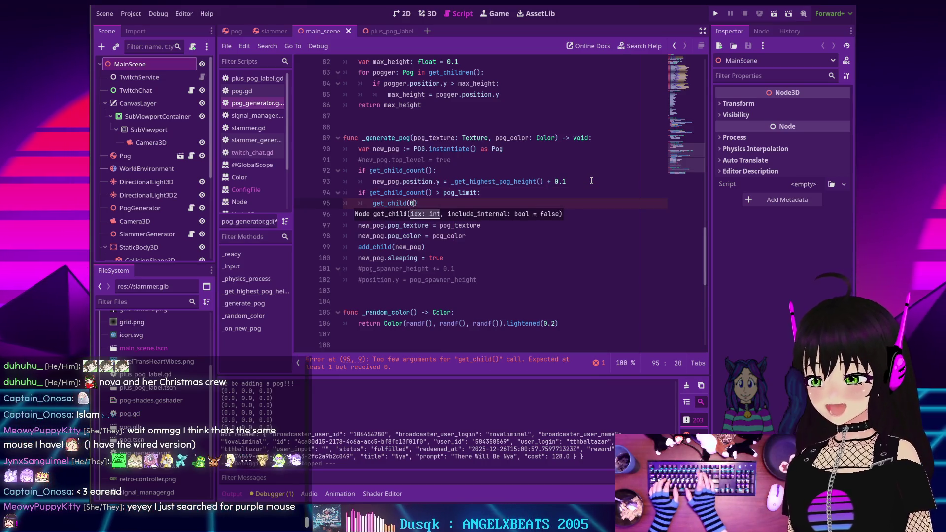
pyautogui.write('0).')
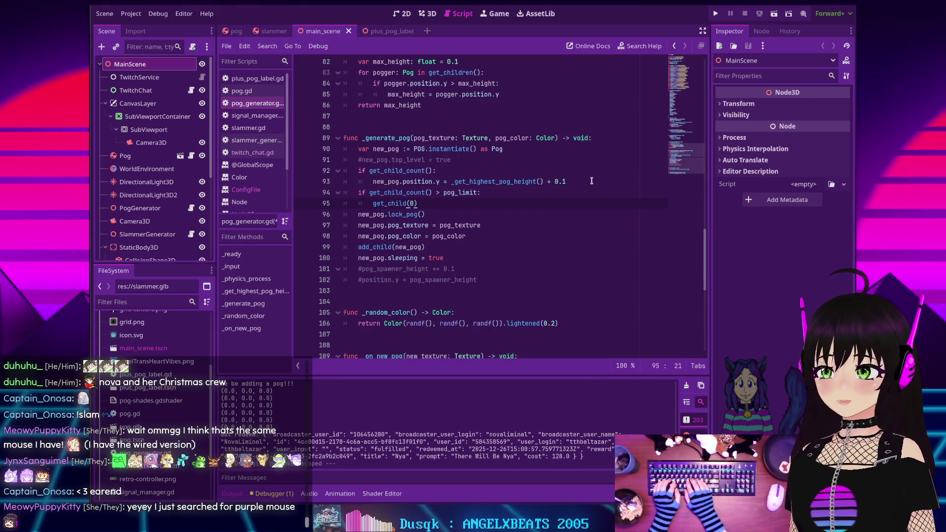
pyautogui.write('queue')
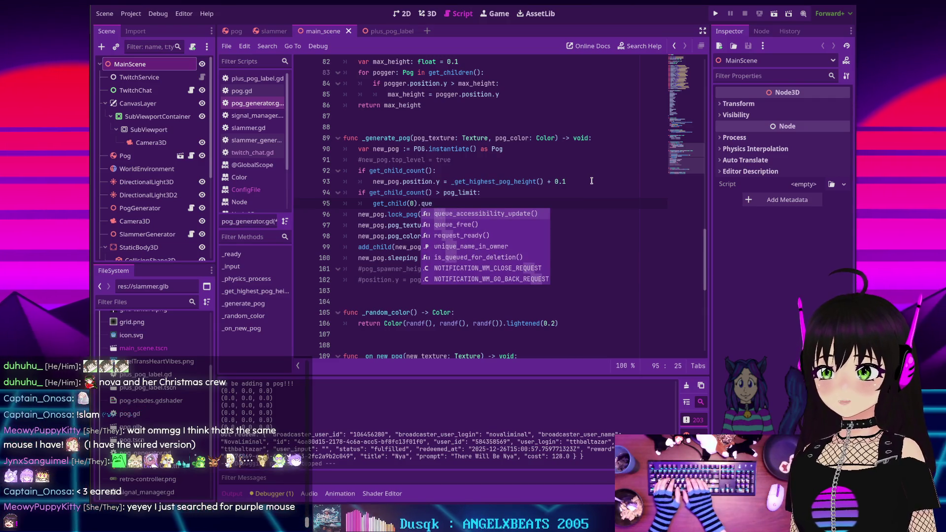
pyautogui.press('Return')
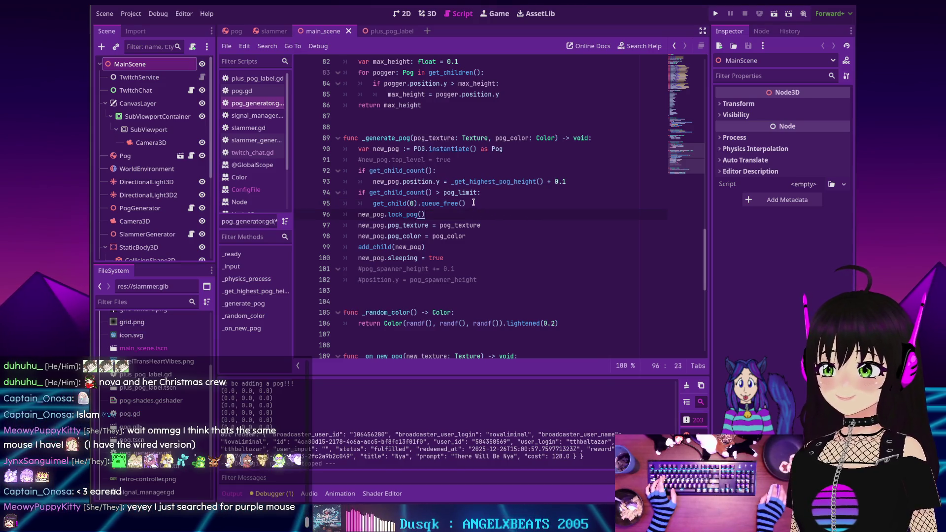
pyautogui.press('Up')
pyautogui.press('Up')
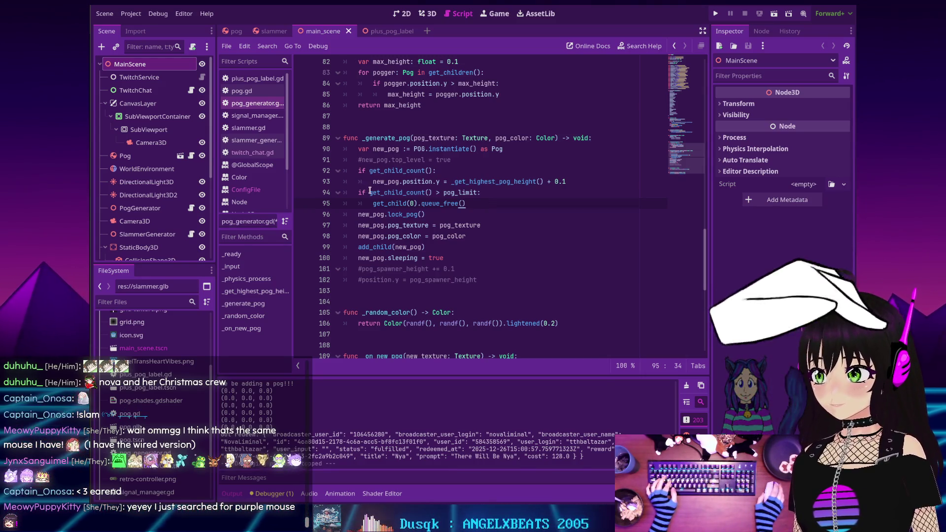
pyautogui.moveTo(370, 191)
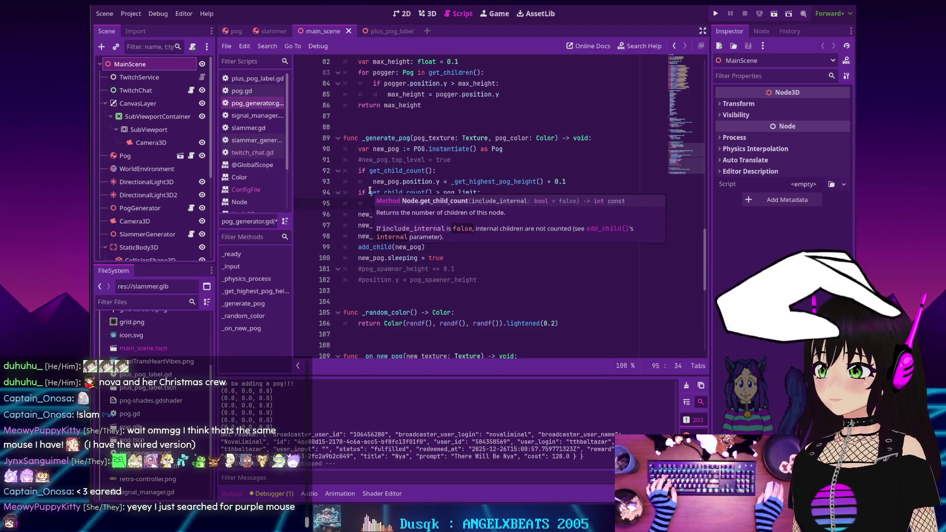
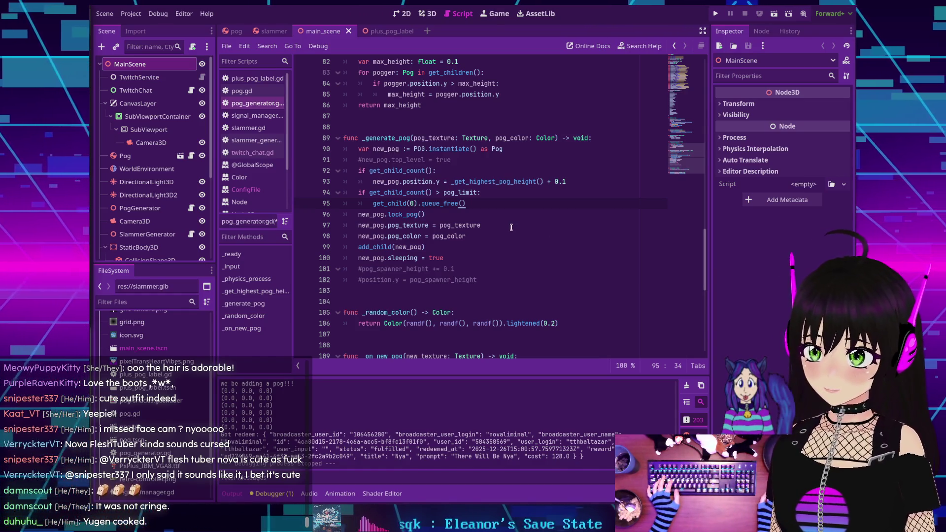
# Step: Change pog_limit on line 9 from 200 to 20, then run the project to test it
pyautogui.scroll(-1, 500, 219)
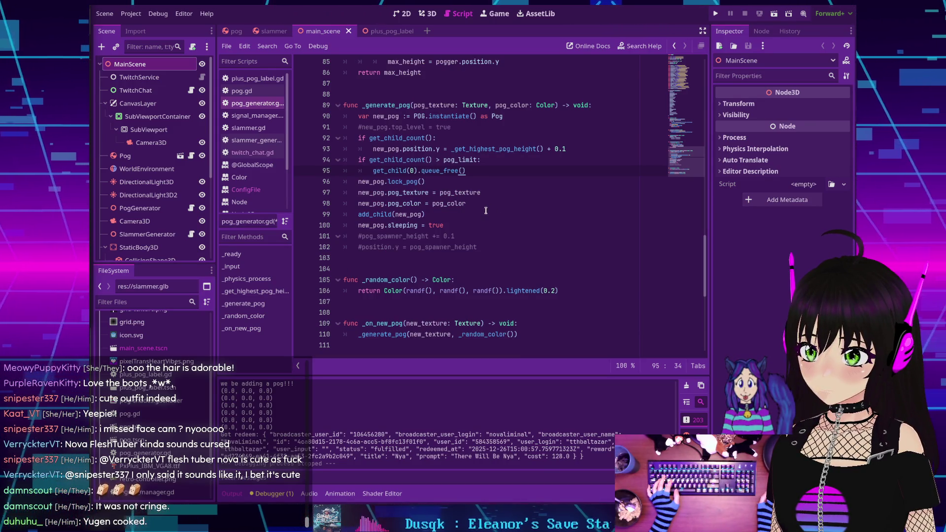
pyautogui.scroll(14, 486, 210)
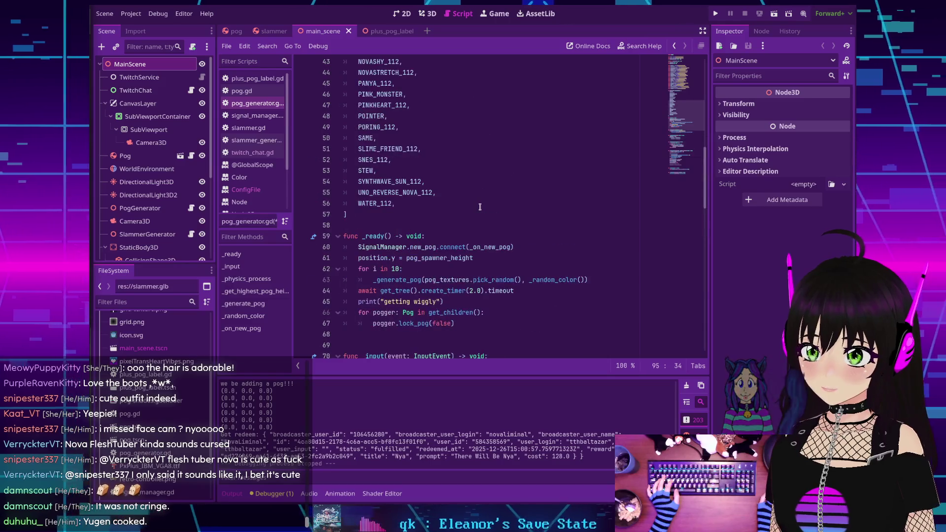
pyautogui.scroll(14, 480, 206)
pyautogui.click(481, 204)
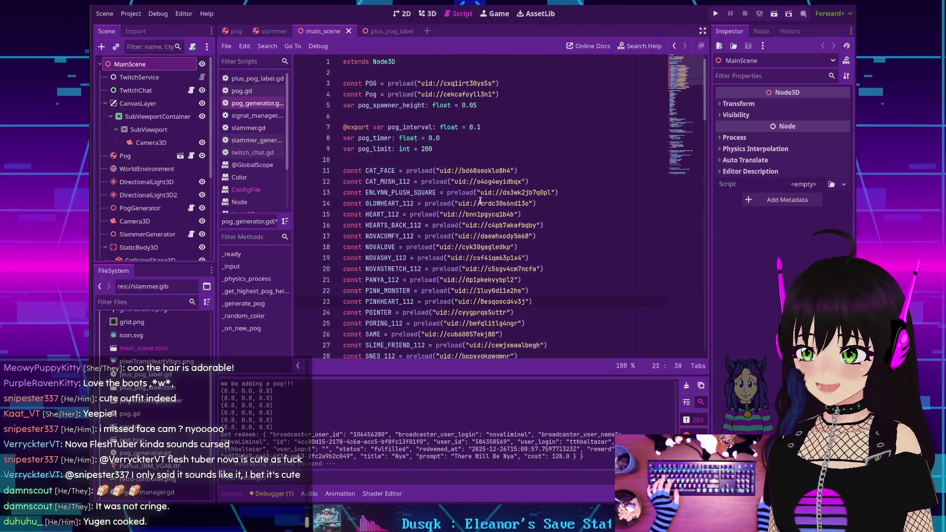
pyautogui.click(431, 149)
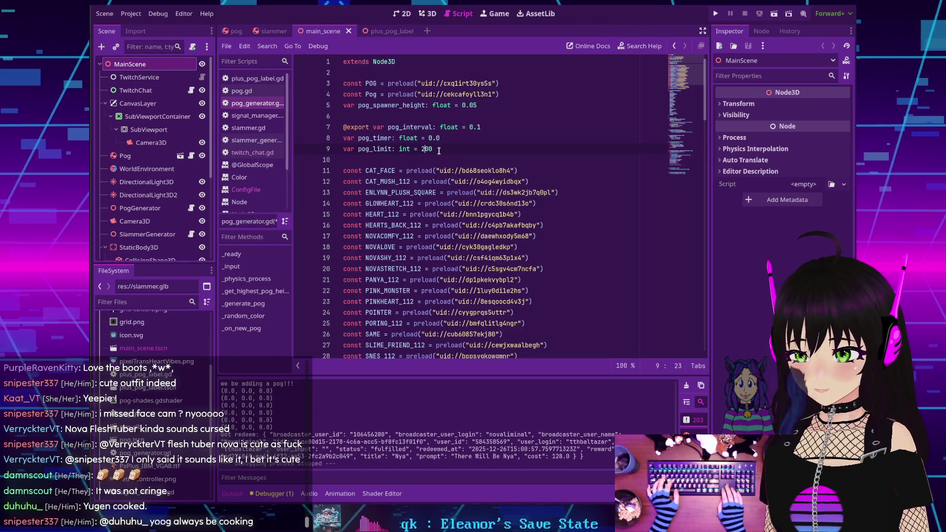
pyautogui.press('Left')
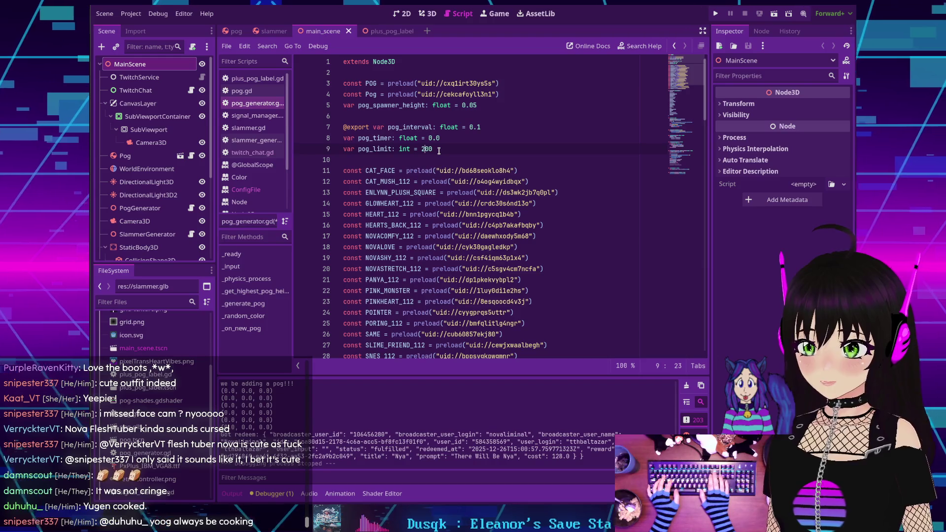
pyautogui.press('Right')
pyautogui.press('Right')
pyautogui.press('Left')
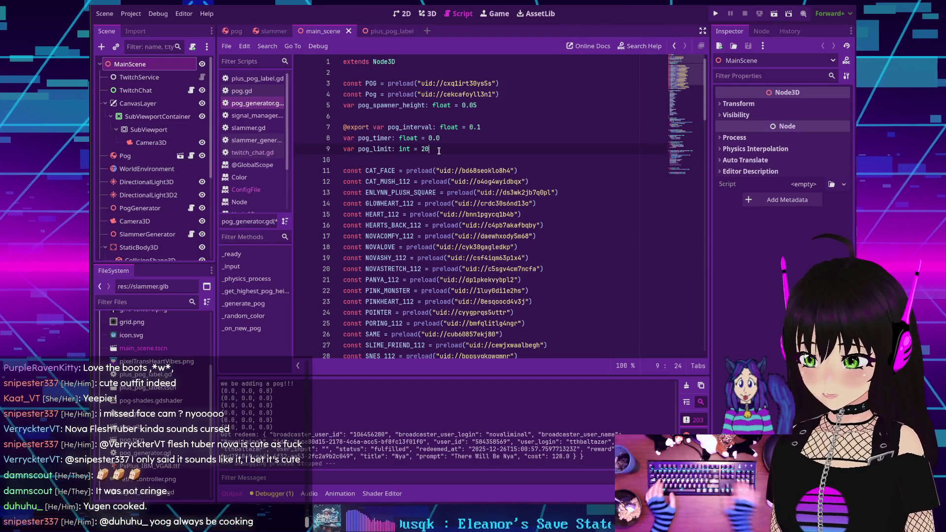
pyautogui.scroll(-4, 474, 177)
pyautogui.scroll(-7, 474, 178)
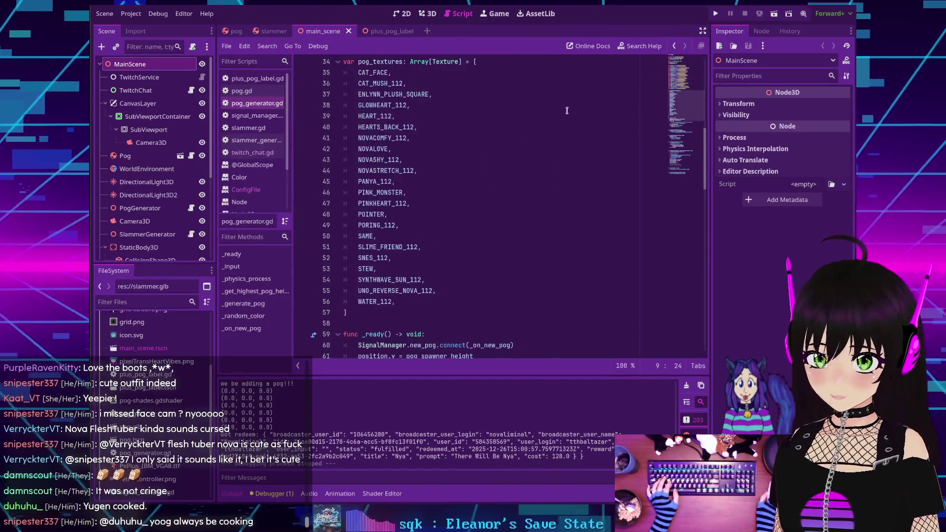
pyautogui.click(716, 13)
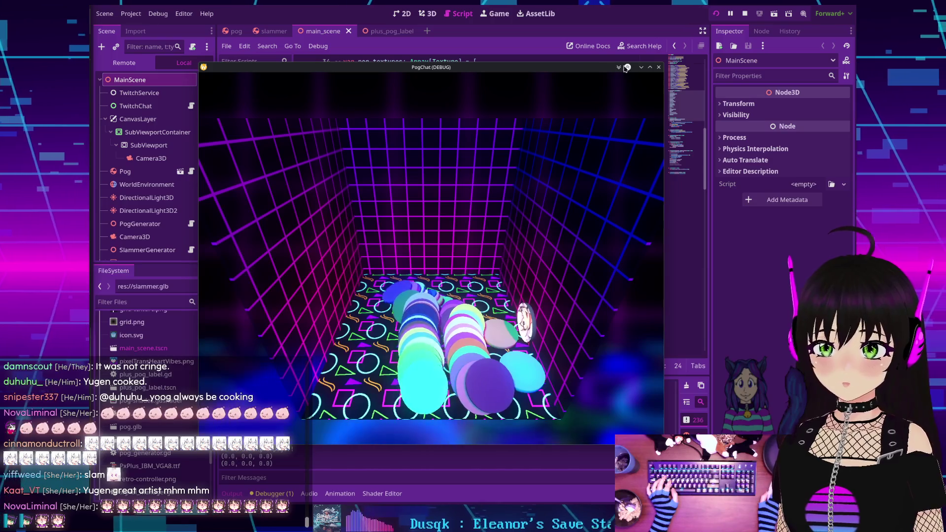
# Step: Move the PogChat debug window up and right, and expand MainScene in the live scene tree
pyautogui.moveTo(628, 68); pyautogui.dragTo(669, 43)
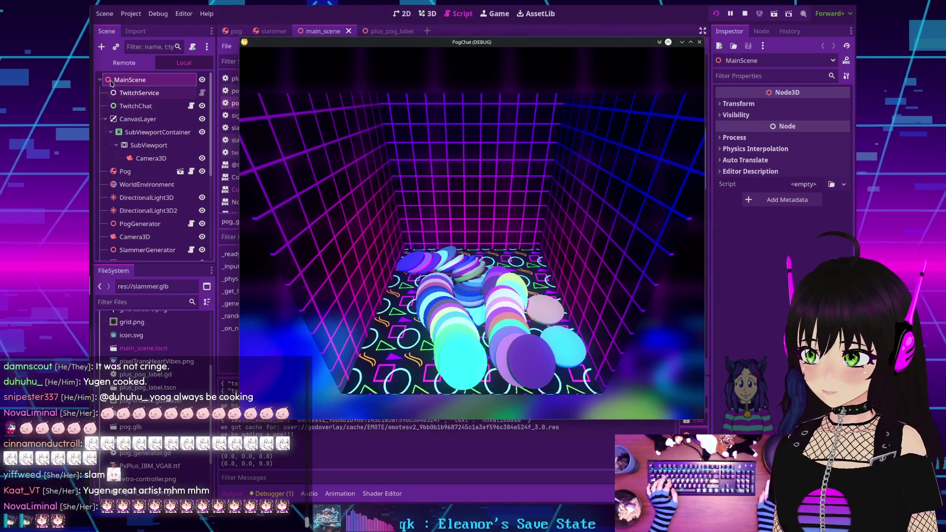
pyautogui.click(105, 108)
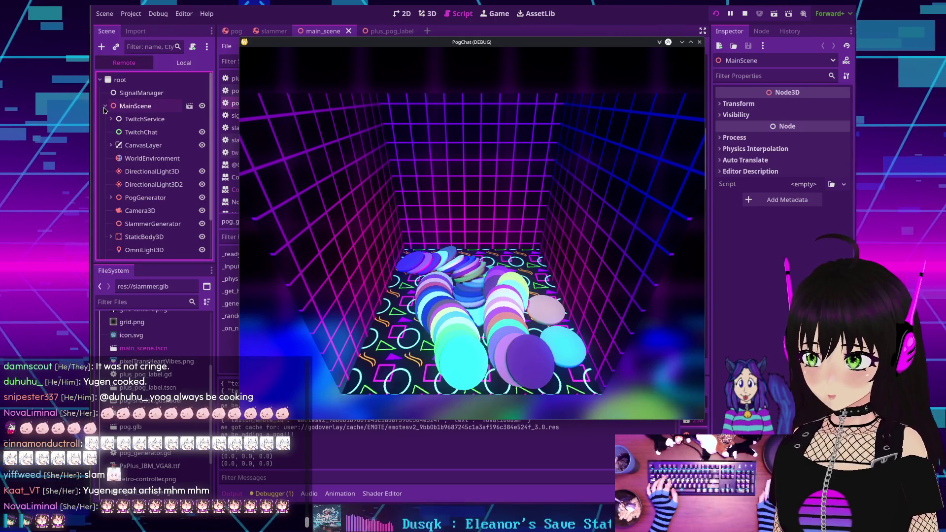
pyautogui.click(111, 198)
pyautogui.scroll(-1, 118, 195)
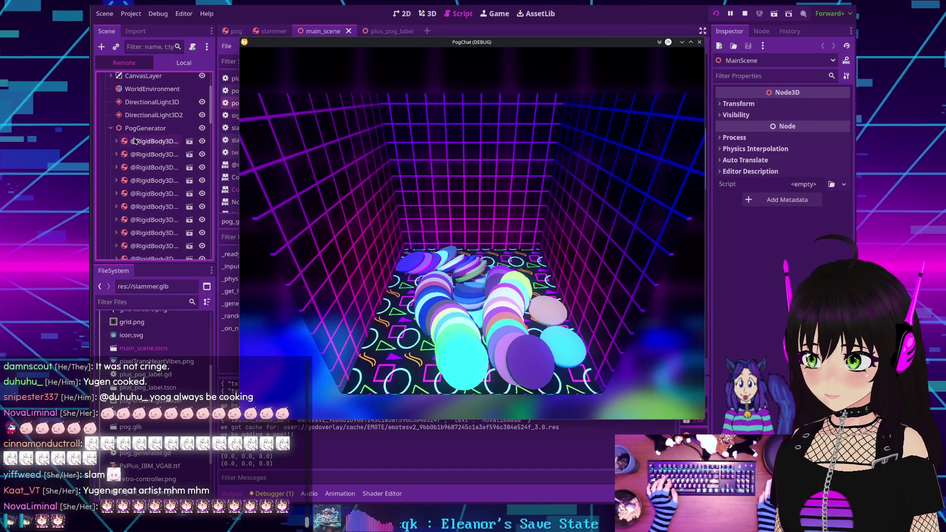
pyautogui.scroll(-5, 139, 142)
pyautogui.scroll(3, 140, 135)
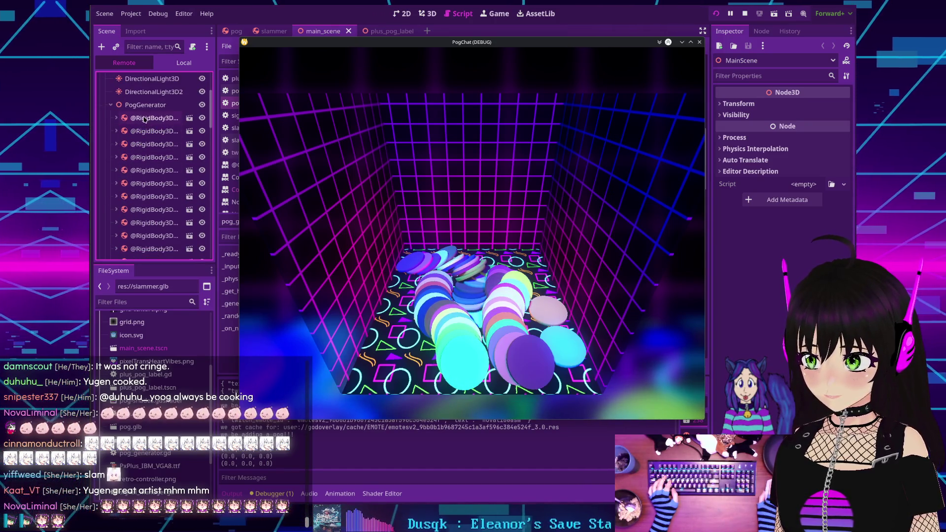
pyautogui.click(144, 118)
pyautogui.scroll(-3, 153, 148)
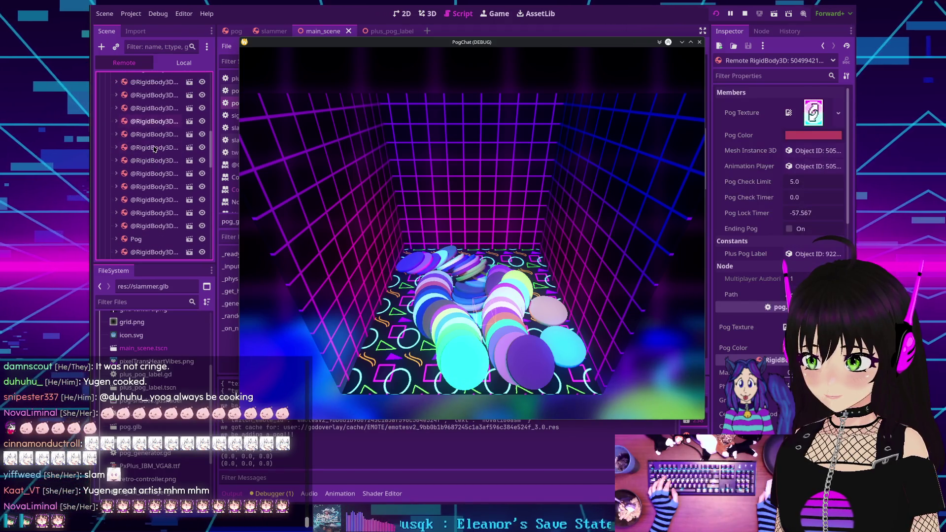
pyautogui.scroll(-5, 154, 149)
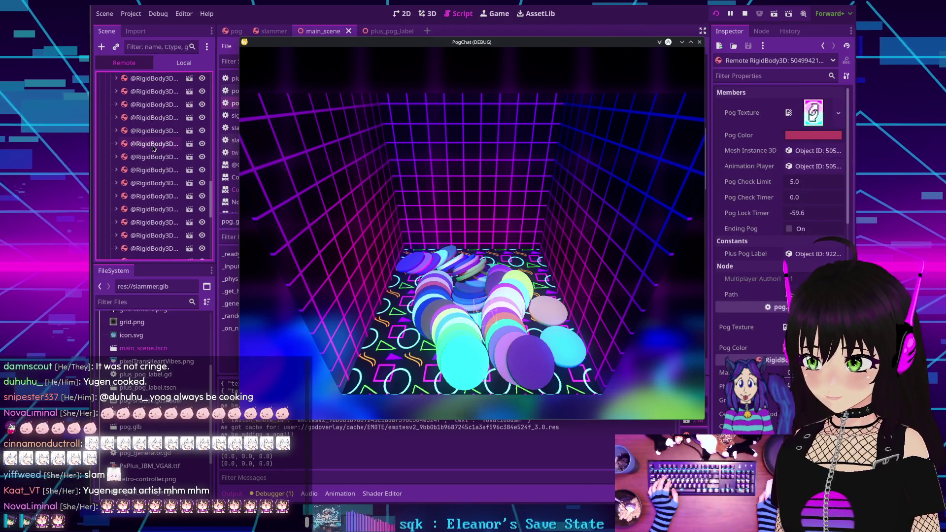
pyautogui.scroll(-5, 153, 148)
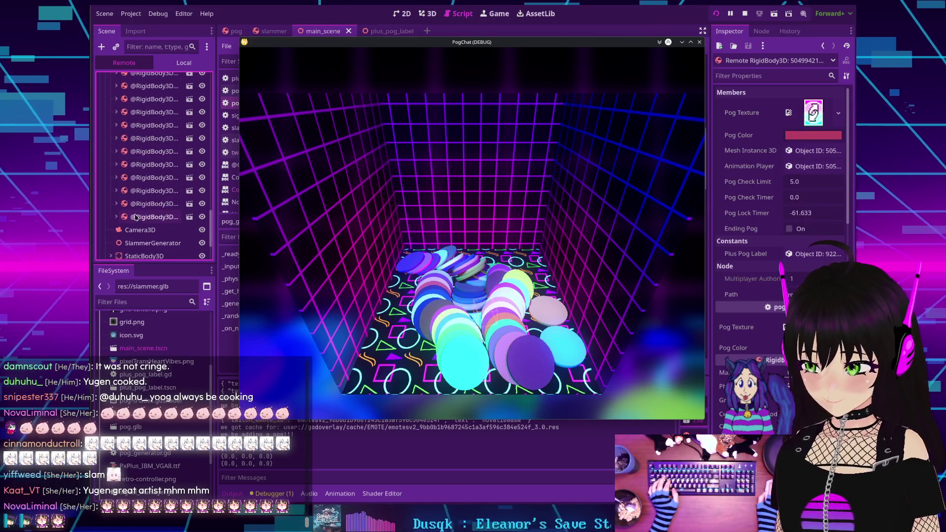
pyautogui.keyDown('shift'); pyautogui.click(135, 217); pyautogui.keyUp('shift')
pyautogui.scroll(10, 136, 178)
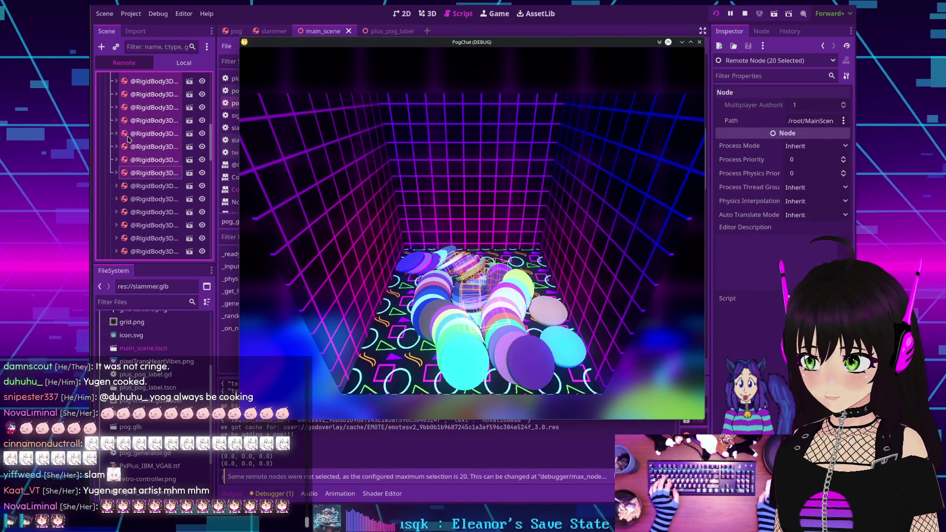
pyautogui.click(147, 86)
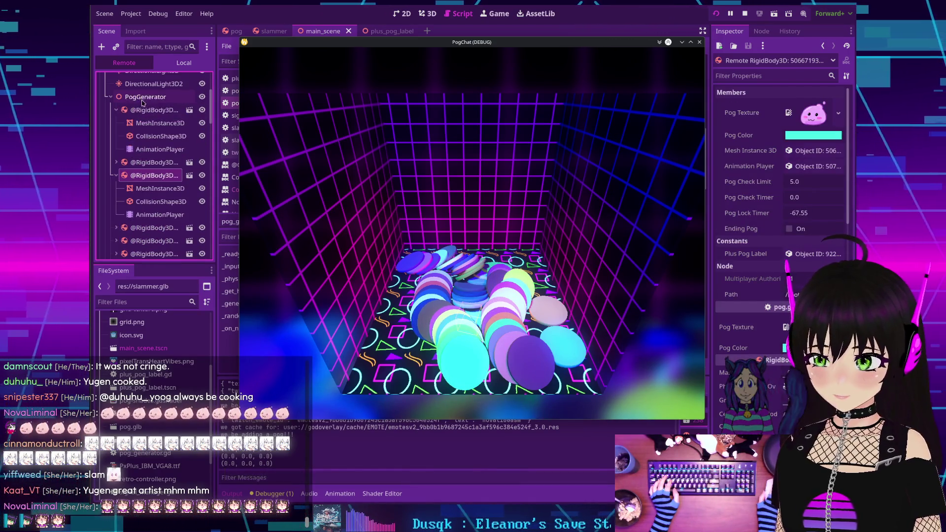
# Step: Select PogGenerator to view its live properties, including Pog Limit 20
pyautogui.scroll(2, 141, 148)
pyautogui.click(139, 144)
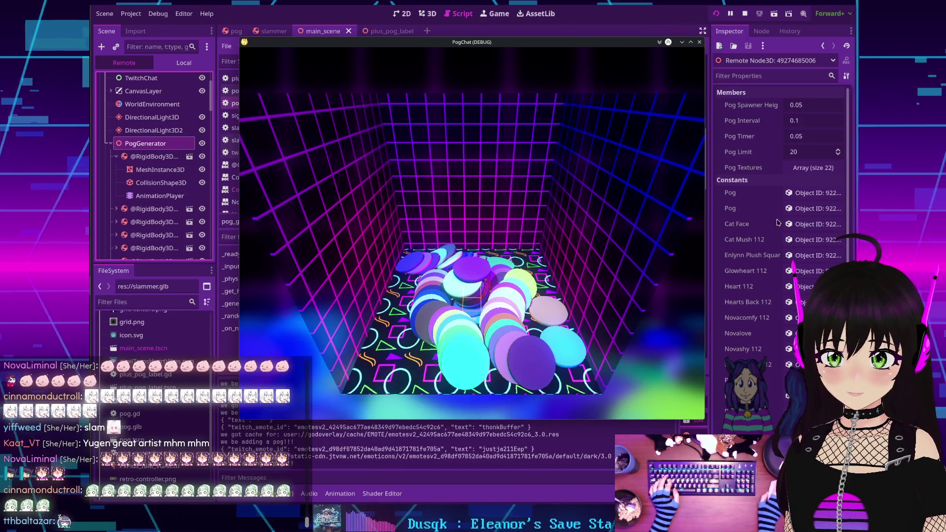
pyautogui.scroll(-2, 733, 215)
pyautogui.scroll(-8, 734, 214)
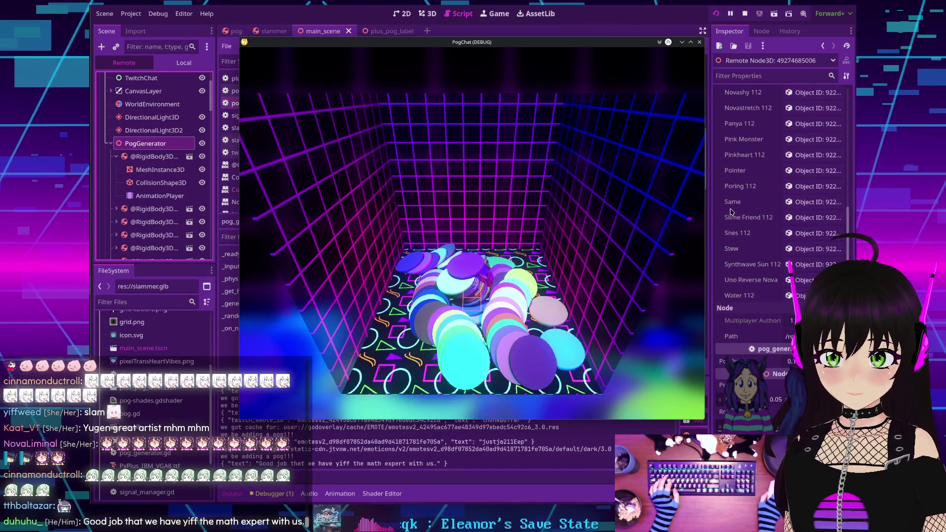
pyautogui.scroll(6, 729, 211)
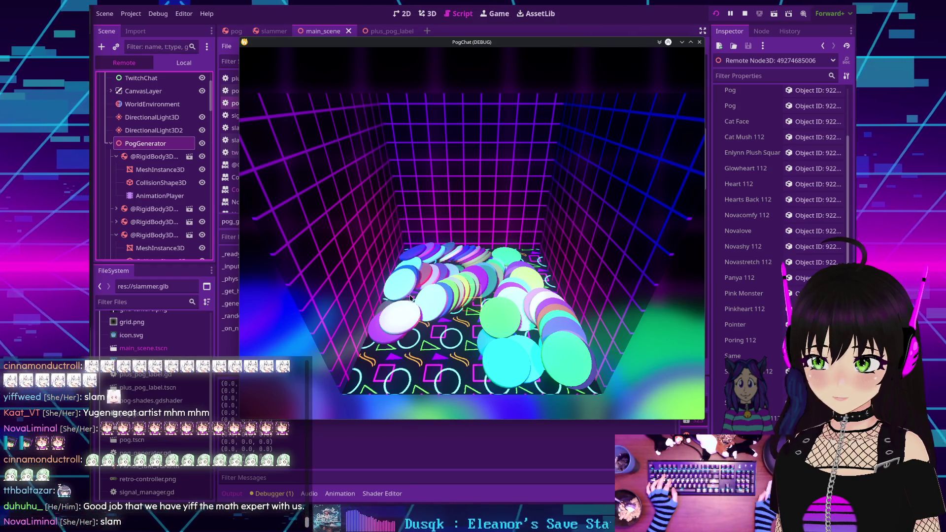
# Step: Stop the running PogChat game
pyautogui.click(745, 15)
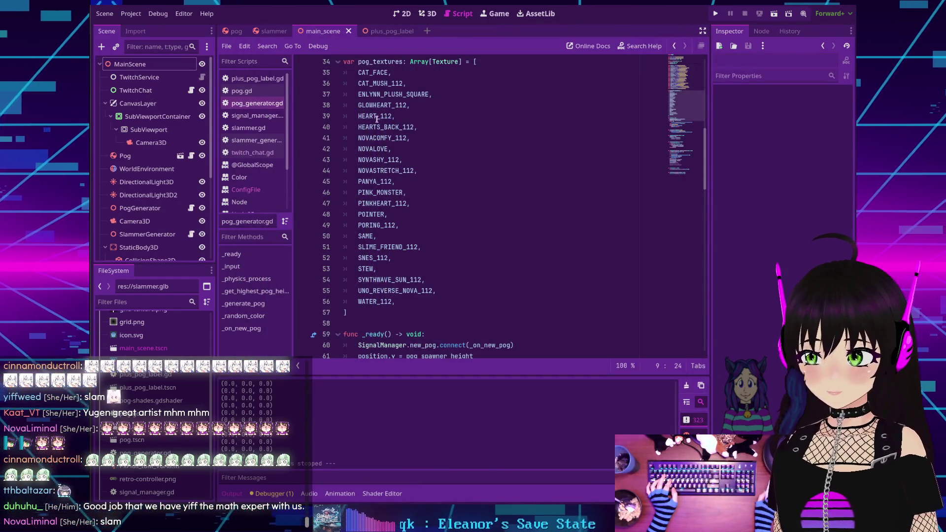
pyautogui.scroll(-18, 381, 118)
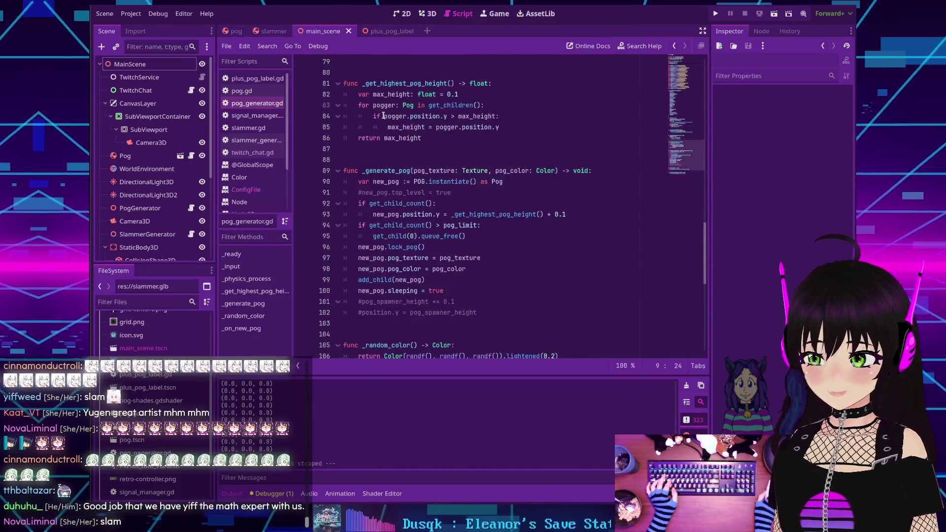
pyautogui.scroll(1, 380, 117)
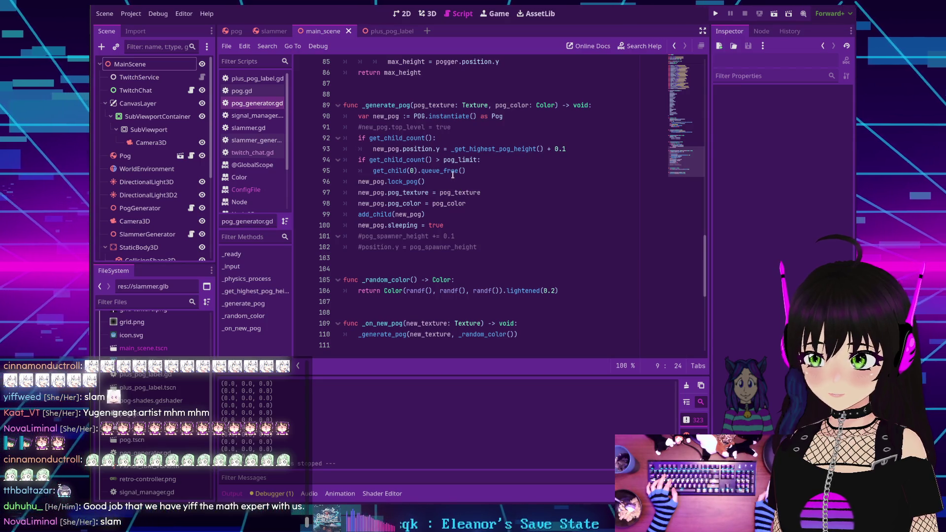
# Step: Add print("releasema pogs") inside the pog_limit check, save pog_generator.gd, and run the project
pyautogui.moveTo(453, 172)
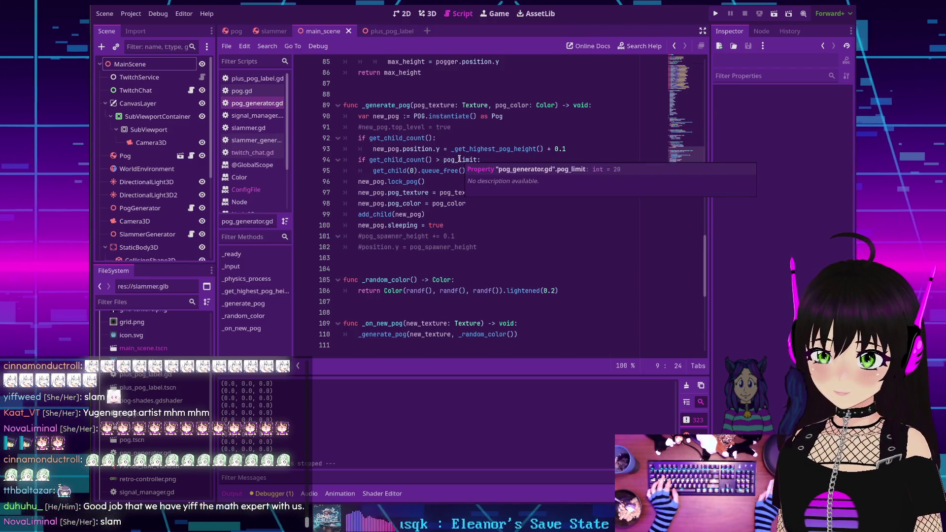
pyautogui.click(484, 159)
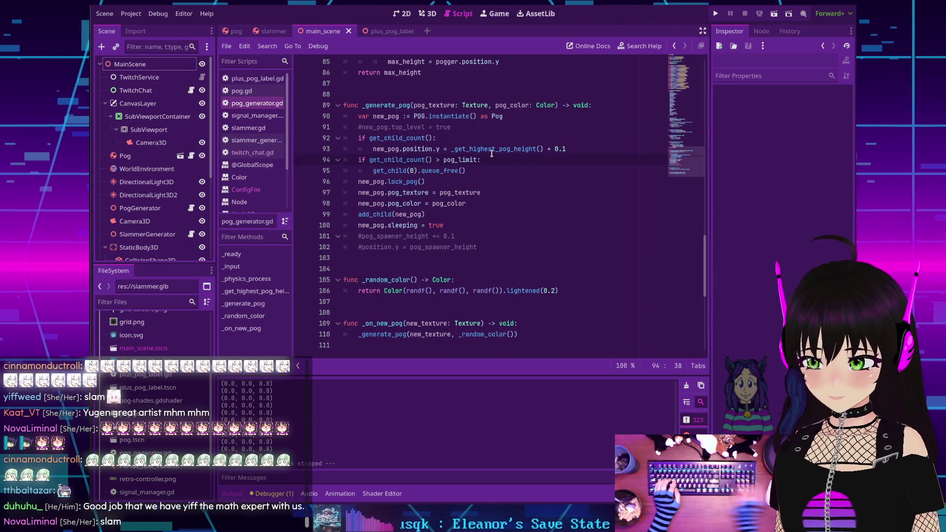
pyautogui.press('Return')
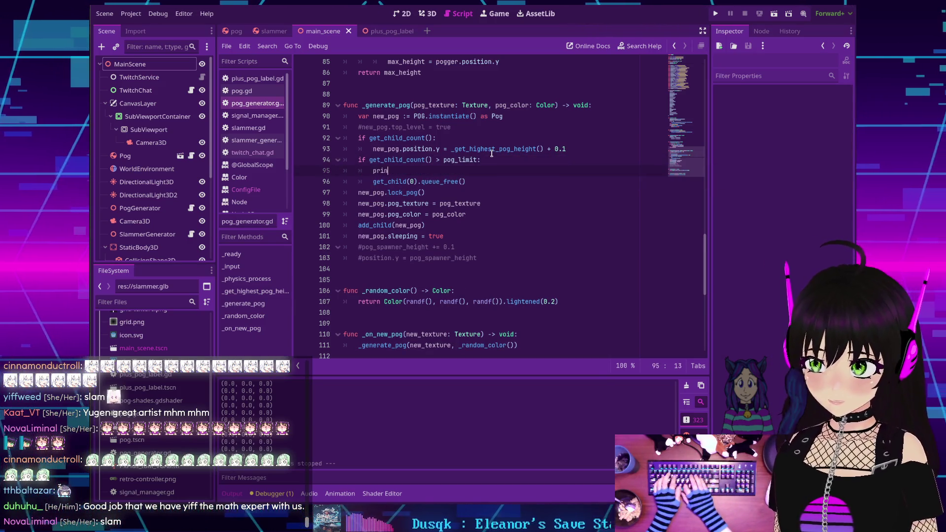
pyautogui.write('print("')
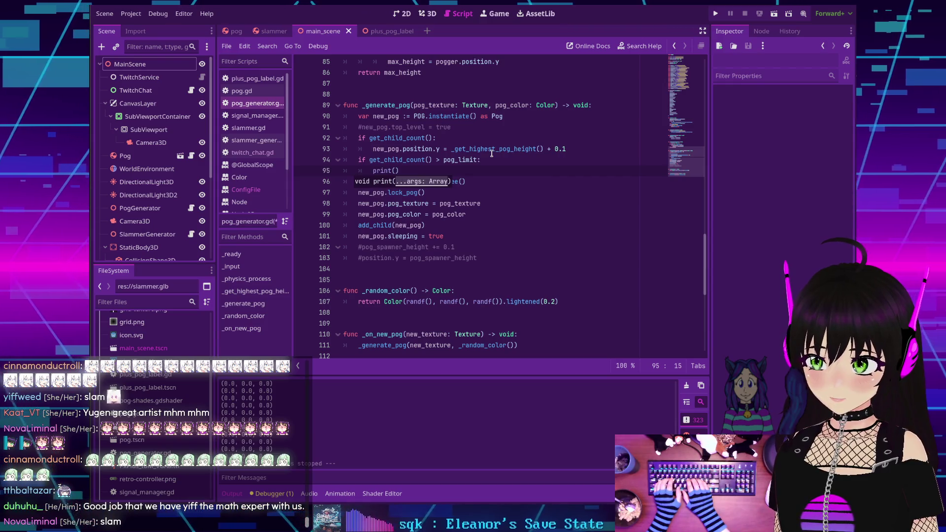
pyautogui.write('re')
pyautogui.write('leasema pogs')
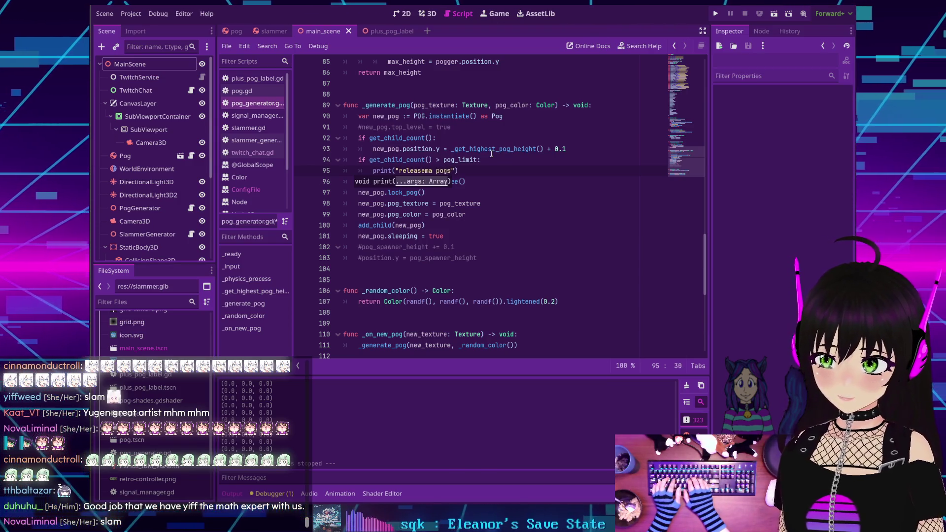
pyautogui.hotkey('ctrl', 's')
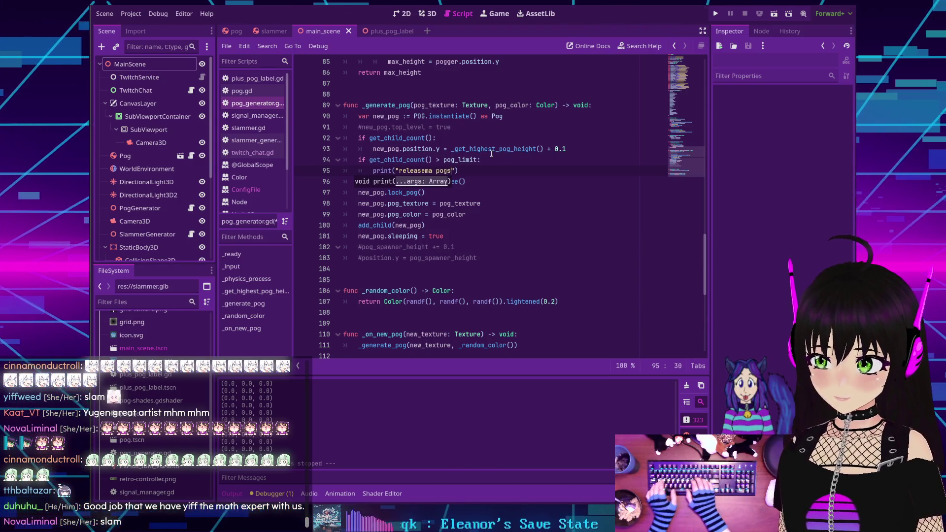
pyautogui.click(717, 14)
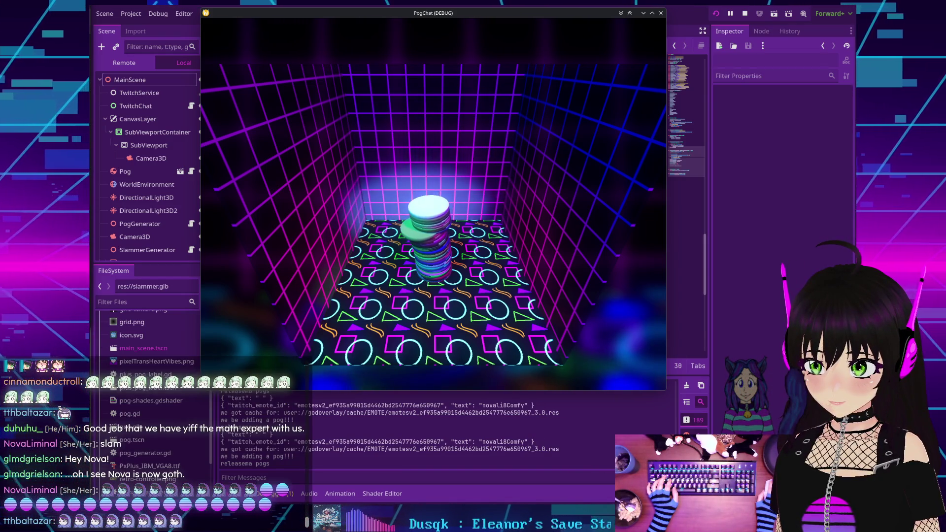
# Step: Stop the game and scroll pog_generator.gd back to the top
pyautogui.click(745, 13)
pyautogui.scroll(20, 457, 194)
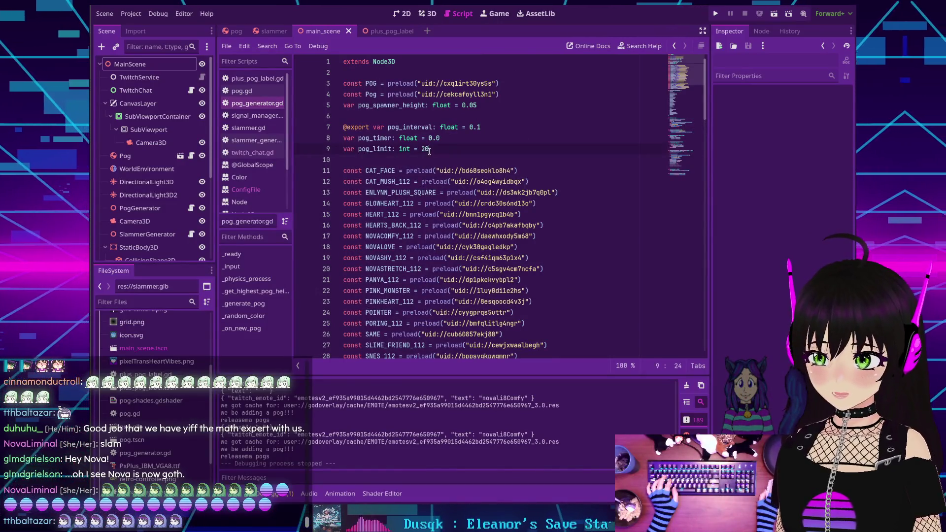
# Step: Change pog_limit from 20 to 8 and run the project
pyautogui.press('BackSpace')
pyautogui.press('BackSpace')
pyautogui.write('8')
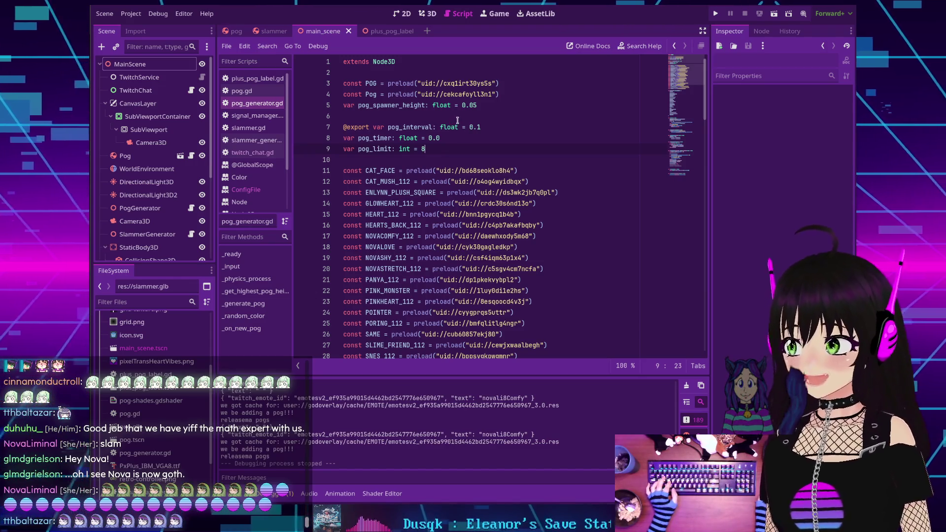
pyautogui.click(715, 15)
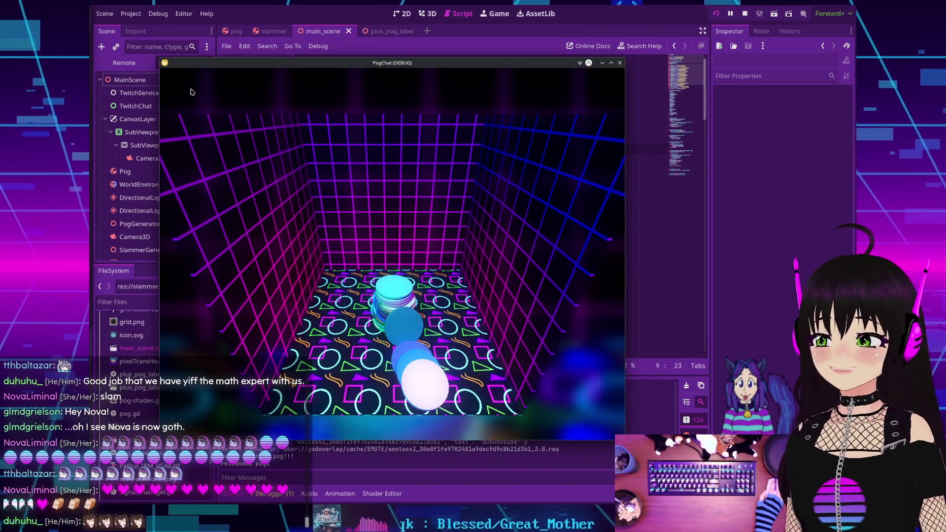
# Step: Browse the Remote tree's MainScene and PogGenerator children to see spawned pogs, then stop the game
pyautogui.click(126, 64)
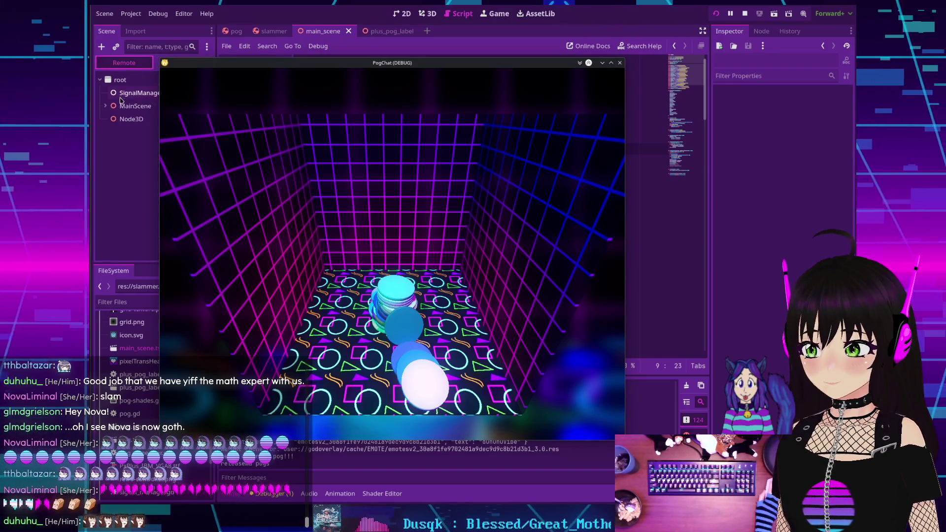
pyautogui.click(107, 107)
pyautogui.moveTo(227, 66); pyautogui.dragTo(292, 67)
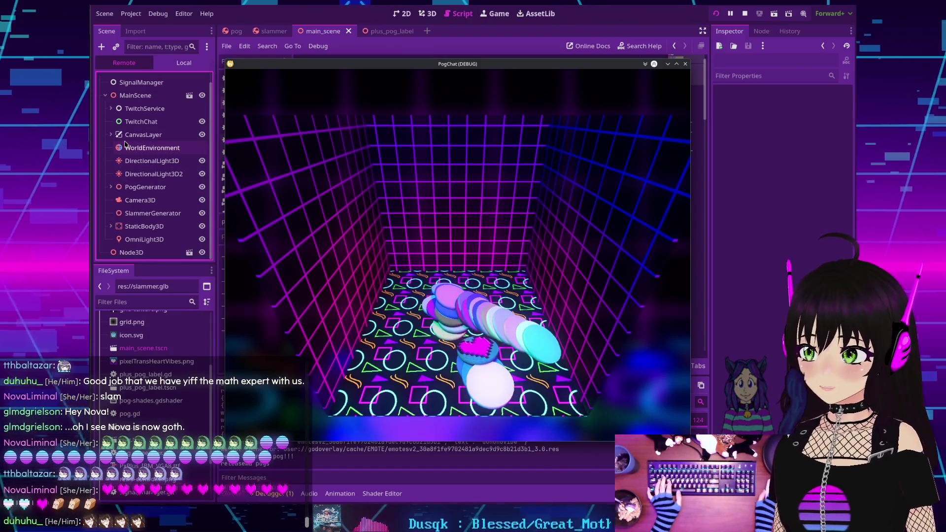
pyautogui.click(110, 187)
pyautogui.scroll(-3, 141, 128)
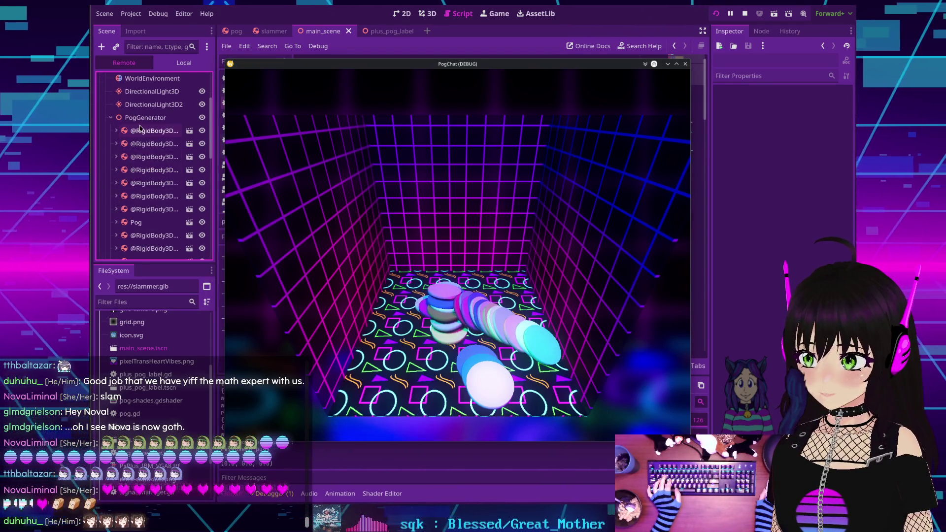
pyautogui.scroll(-5, 147, 175)
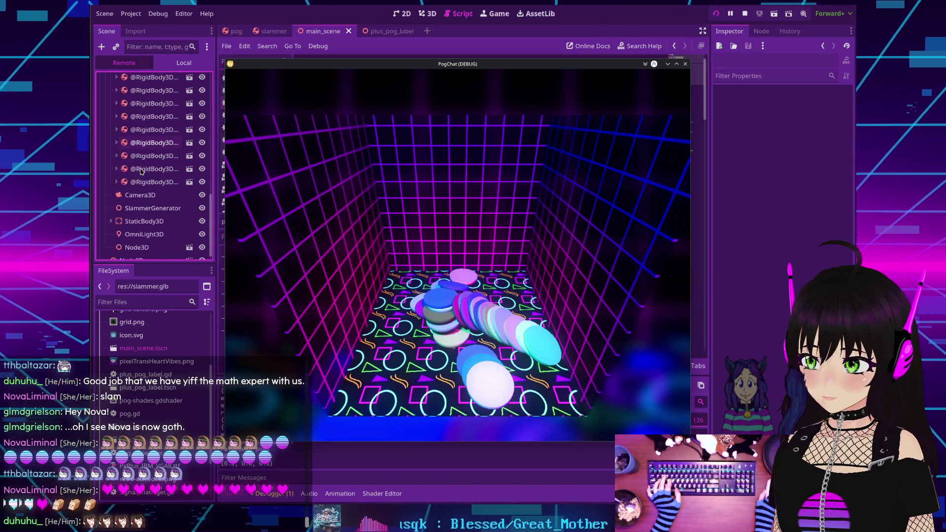
pyautogui.scroll(5, 141, 171)
pyautogui.scroll(2, 138, 170)
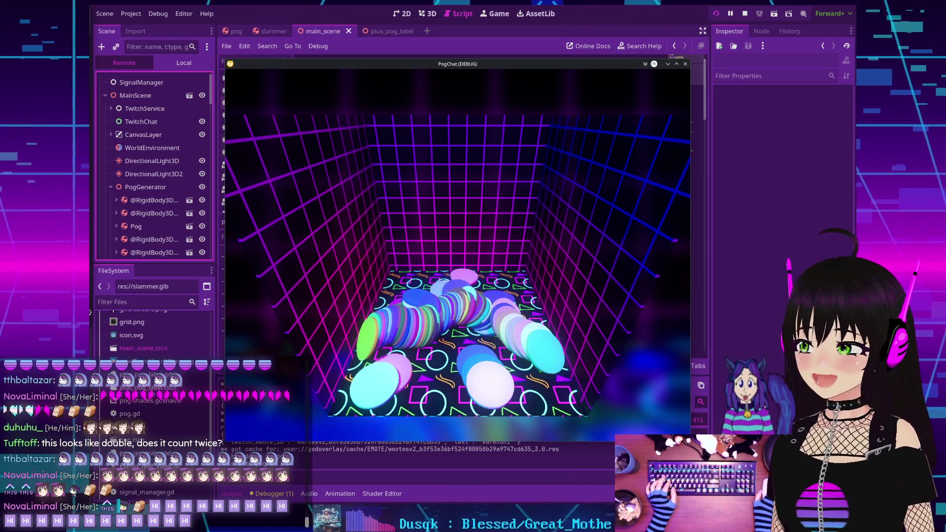
pyautogui.click(745, 14)
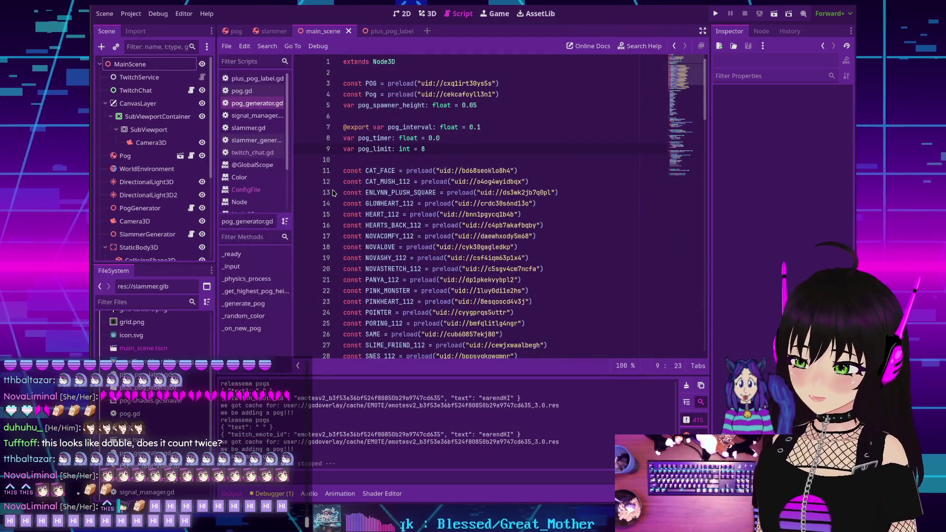
# Step: Scroll through pog_generator.gd to review the preload constants and pog_textures array
pyautogui.scroll(-5, 374, 145)
pyautogui.scroll(-15, 374, 146)
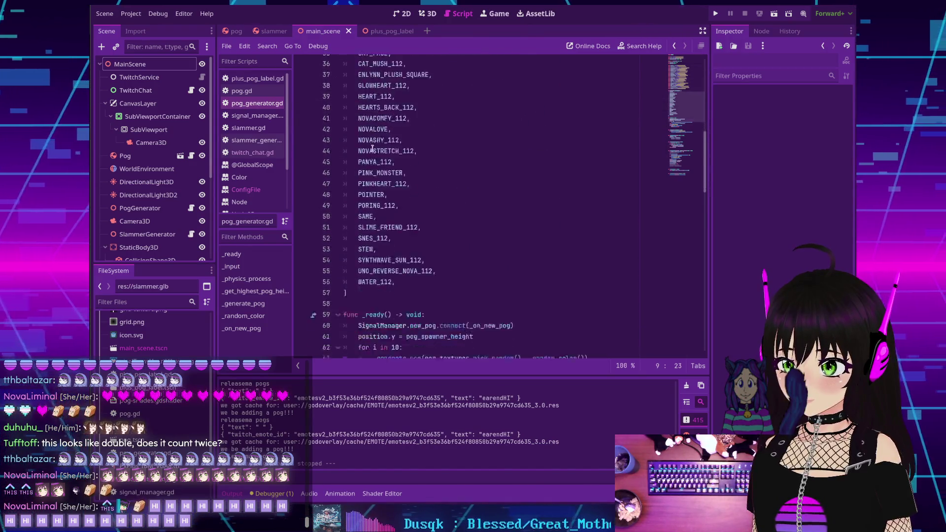
pyautogui.scroll(2, 408, 165)
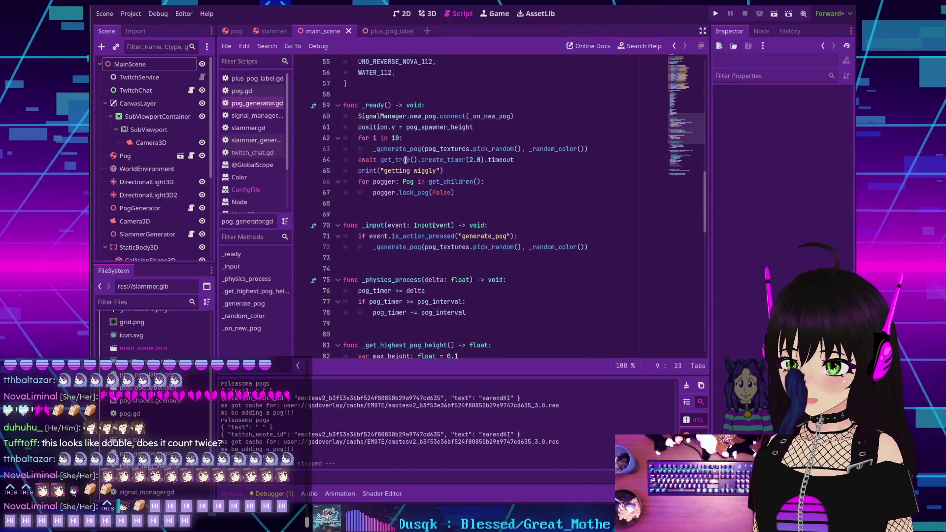
pyautogui.scroll(-2, 397, 159)
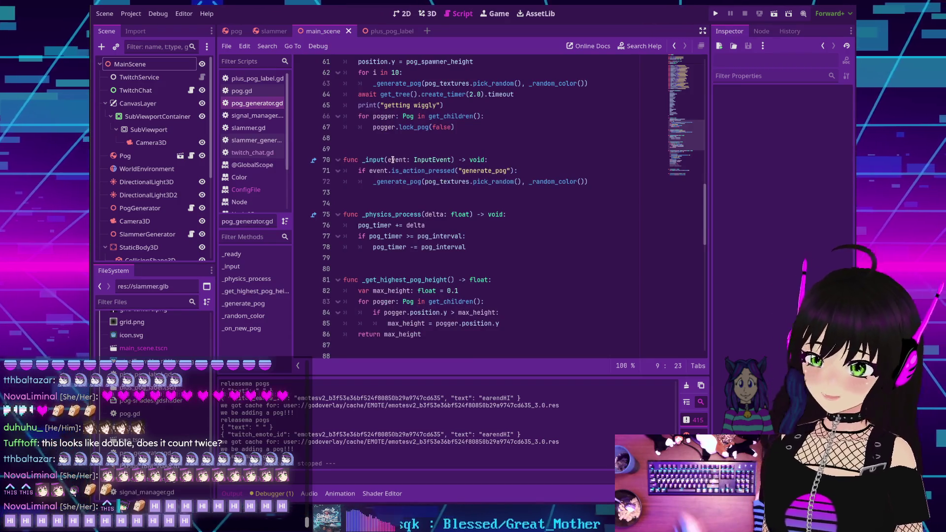
pyautogui.scroll(5, 456, 205)
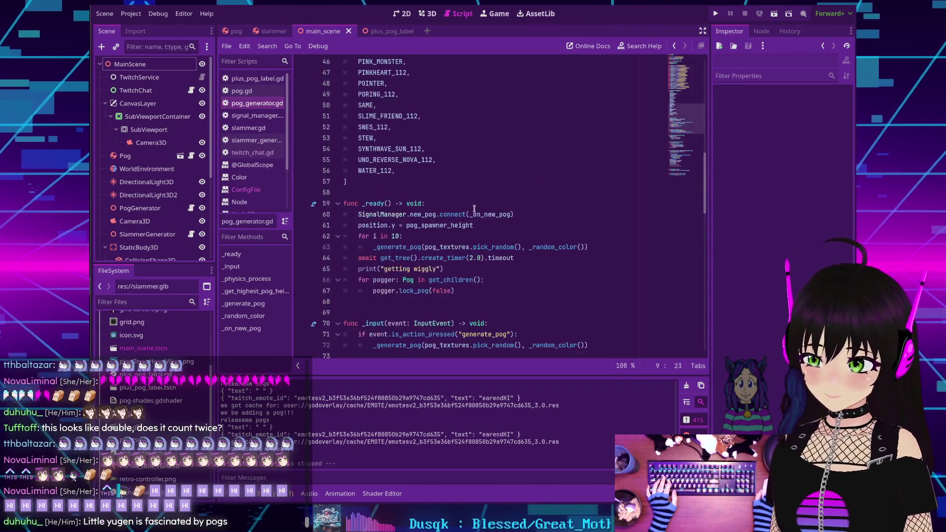
pyautogui.scroll(4, 462, 204)
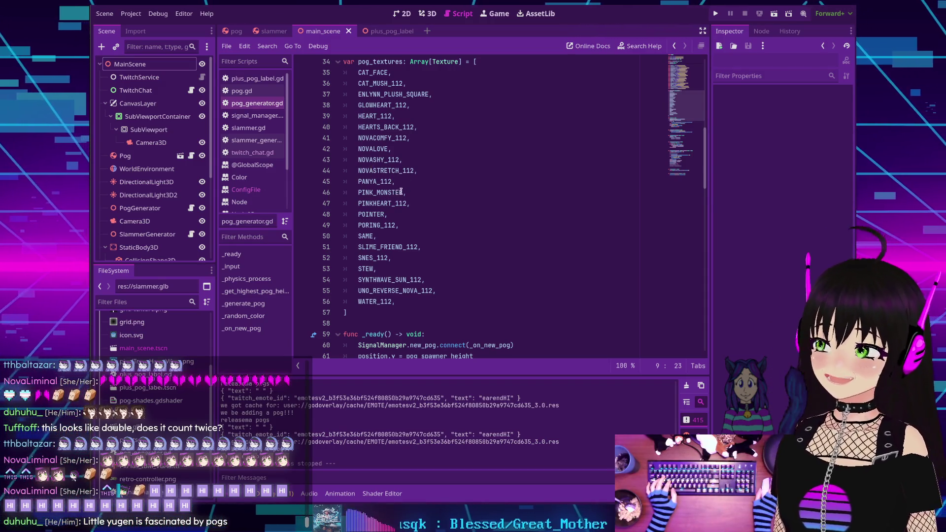
pyautogui.scroll(6, 412, 209)
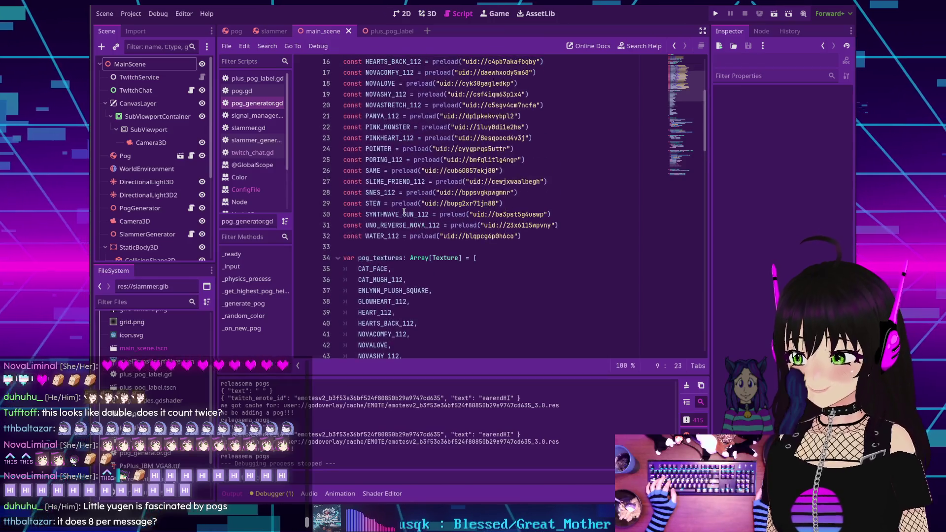
pyautogui.moveTo(402, 208)
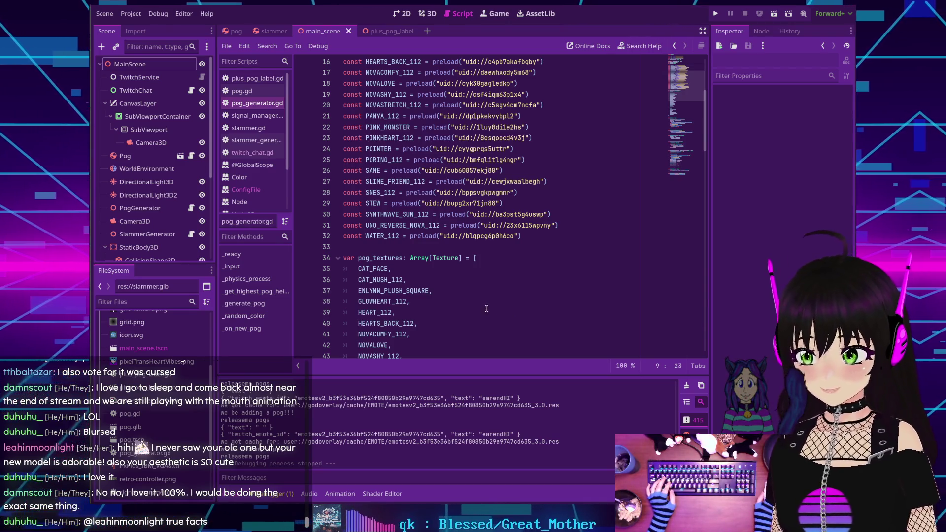
# Step: Highlight the get_child_count and get_child calls on lines 92–96 of _generate_pog
pyautogui.scroll(-9, 510, 313)
pyautogui.scroll(-3, 441, 295)
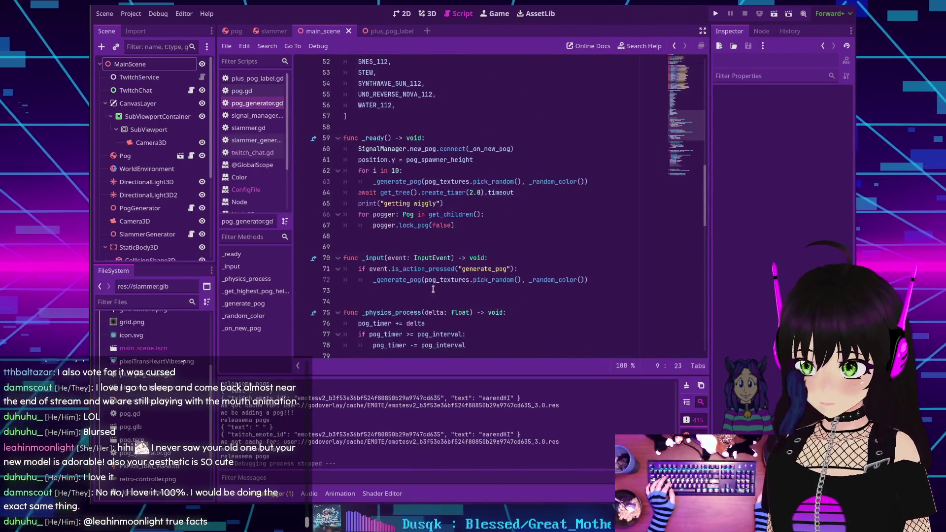
pyautogui.scroll(-9, 414, 186)
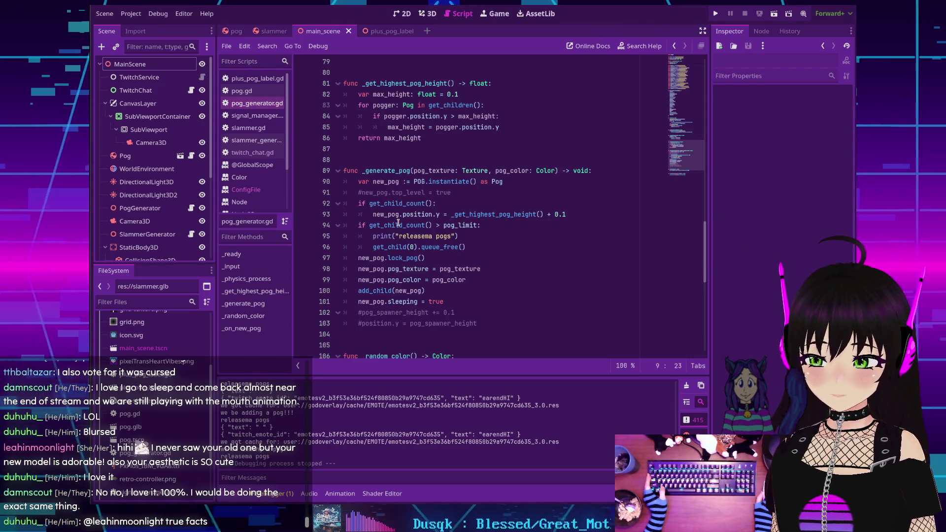
pyautogui.doubleClick(398, 225)
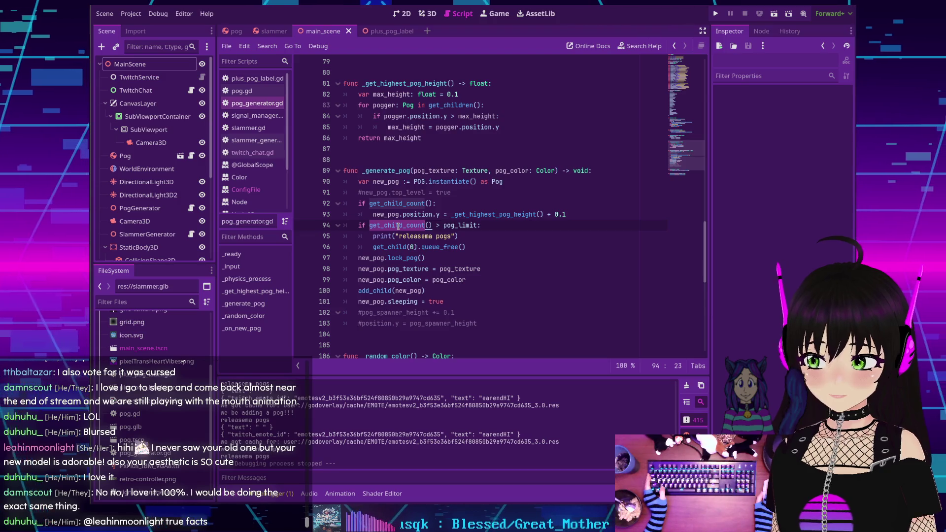
pyautogui.doubleClick(401, 246)
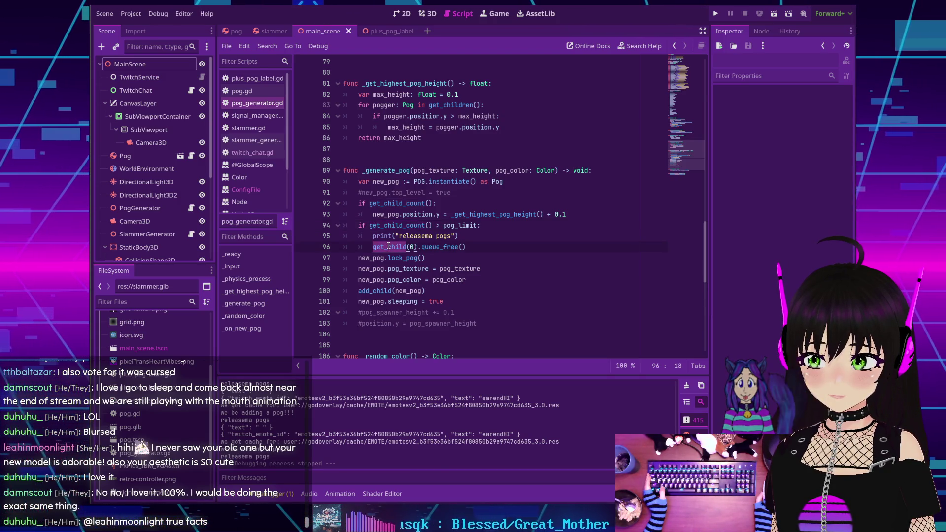
pyautogui.doubleClick(393, 203)
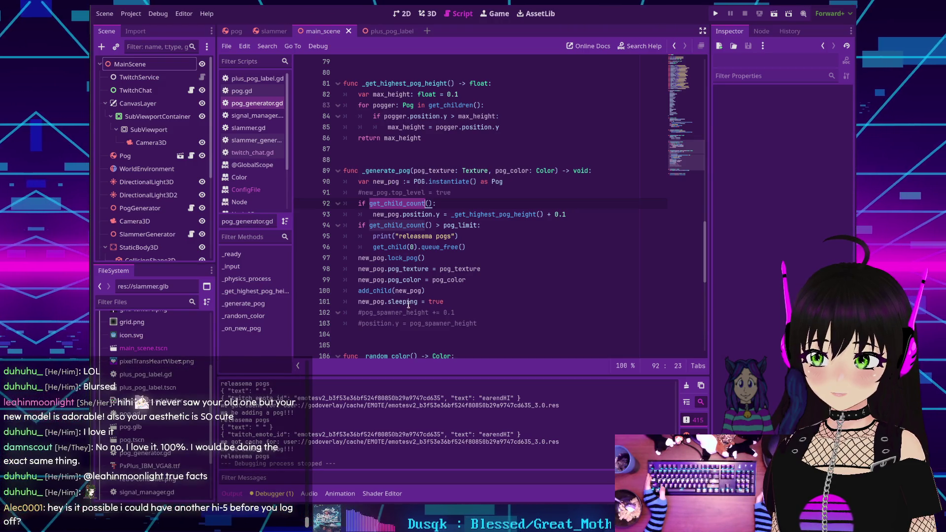
pyautogui.moveTo(408, 301)
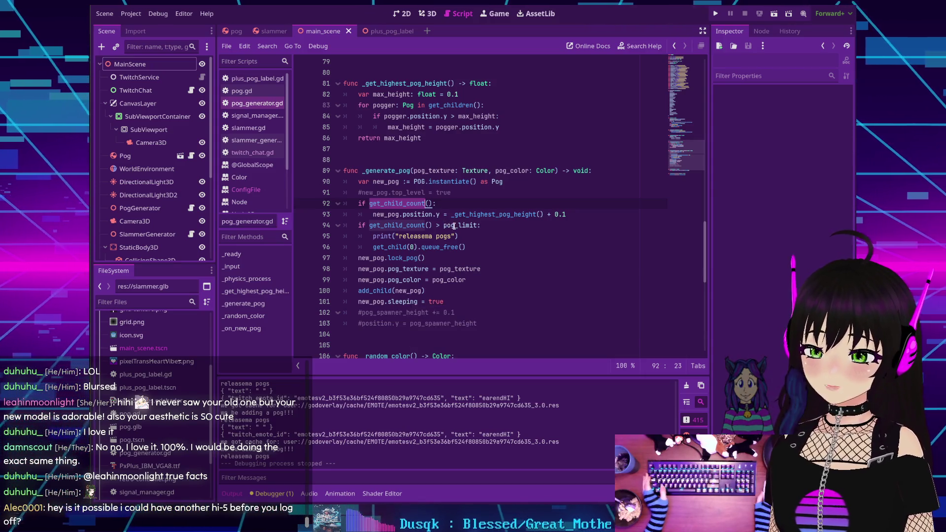
# Step: Move the pog_limit check from lines 94–96 to a new line after add_child(new_pog)
pyautogui.press('Down')
pyautogui.press('Down')
pyautogui.hotkey('ctrl', 'Left')
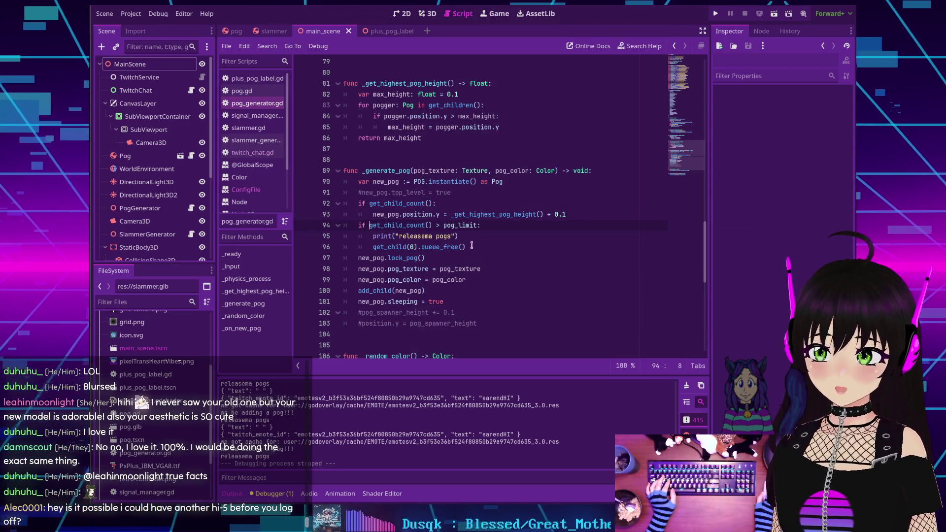
pyautogui.moveTo(469, 245); pyautogui.dragTo(360, 227)
pyautogui.hotkey('ctrl', 'c')
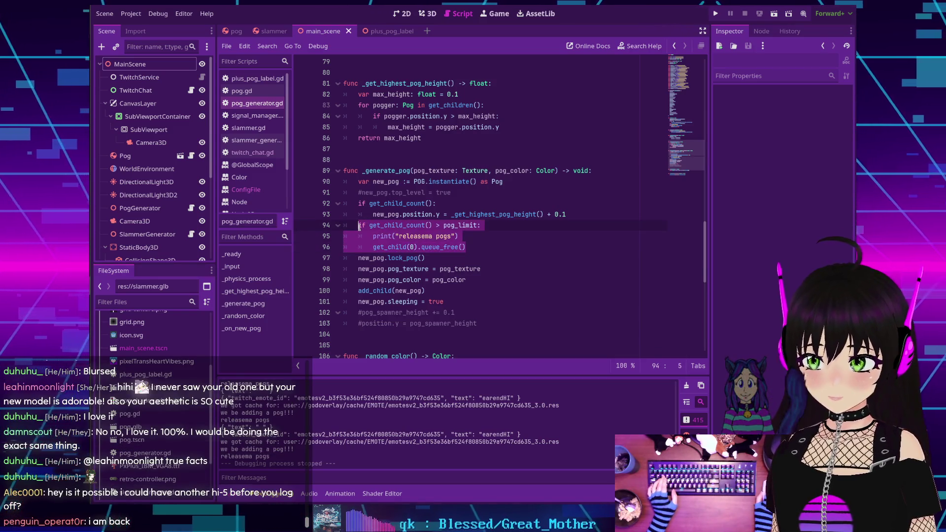
pyautogui.press('BackSpace')
pyautogui.press('BackSpace')
pyautogui.press('BackSpace')
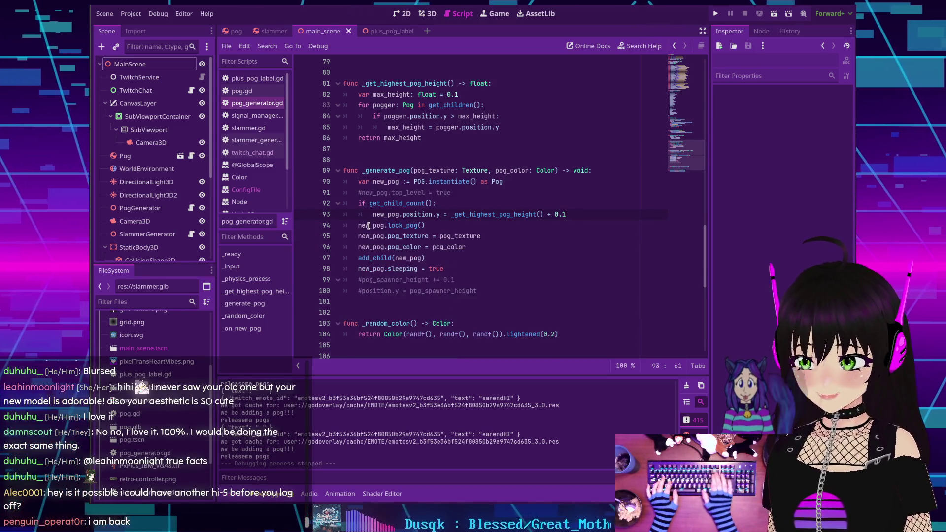
pyautogui.click(444, 258)
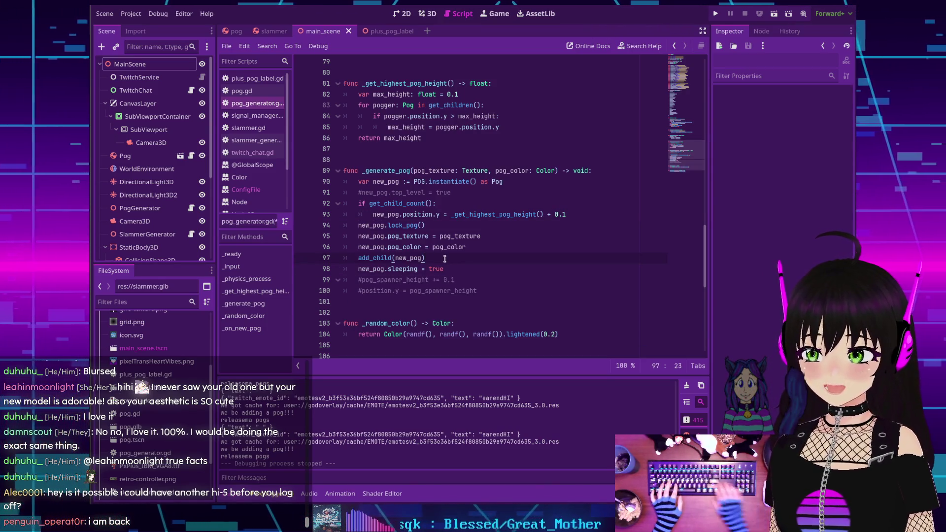
pyautogui.press('Return')
pyautogui.hotkey('ctrl', 'v')
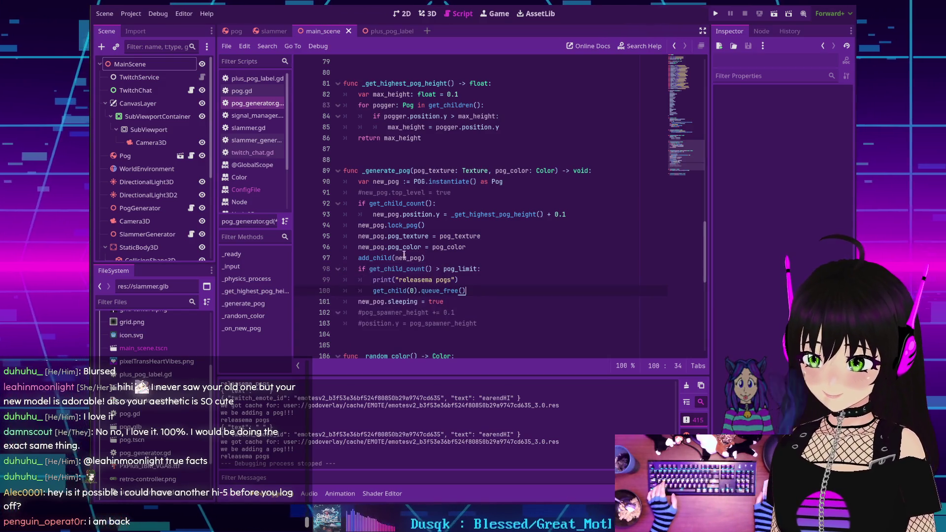
pyautogui.moveTo(382, 253)
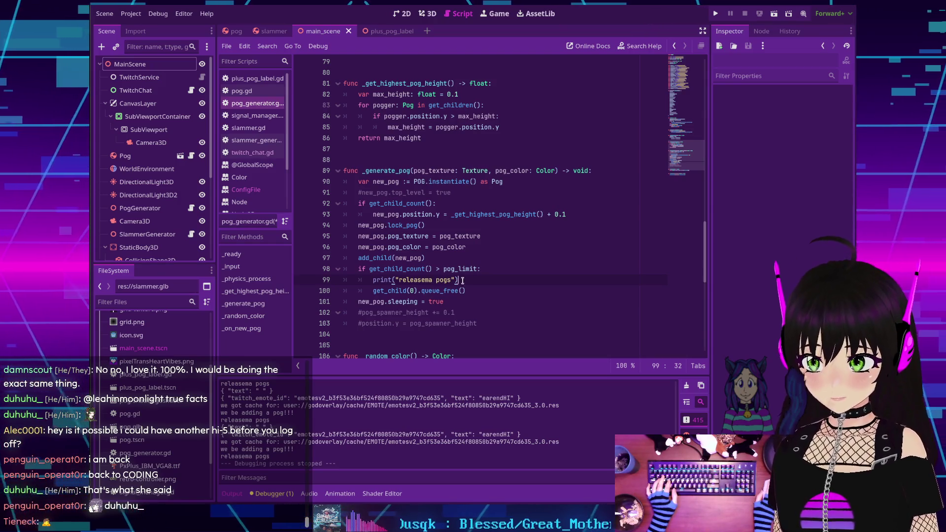
# Step: Run the project again with F5 to watch the pogs stack with the moved check
pyautogui.press('F5')
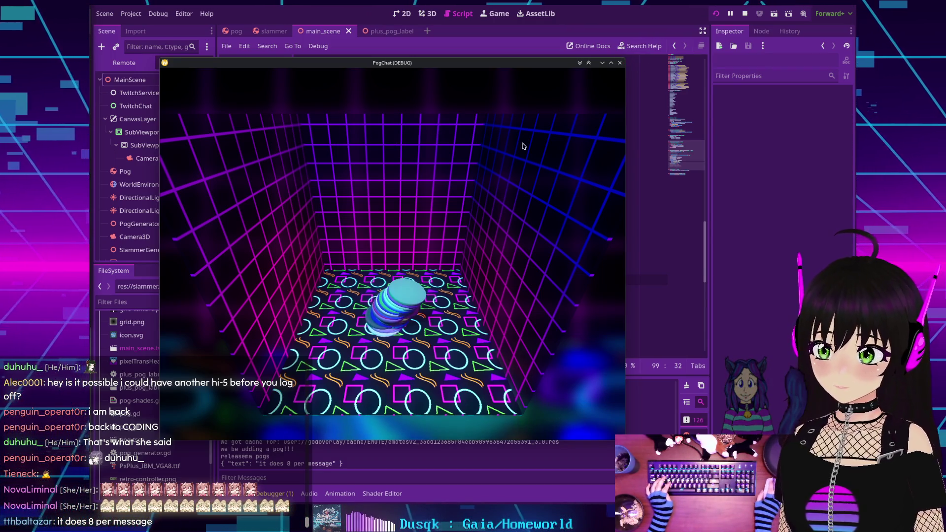
# Step: Stop the running PogChat game and select the _generate_pog function name on line 89
pyautogui.click(588, 65)
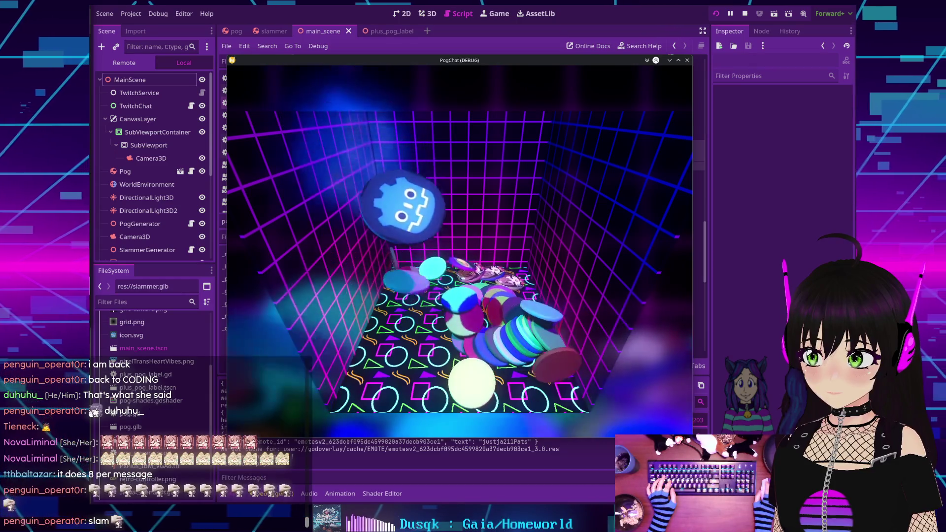
pyautogui.click(745, 14)
pyautogui.doubleClick(399, 170)
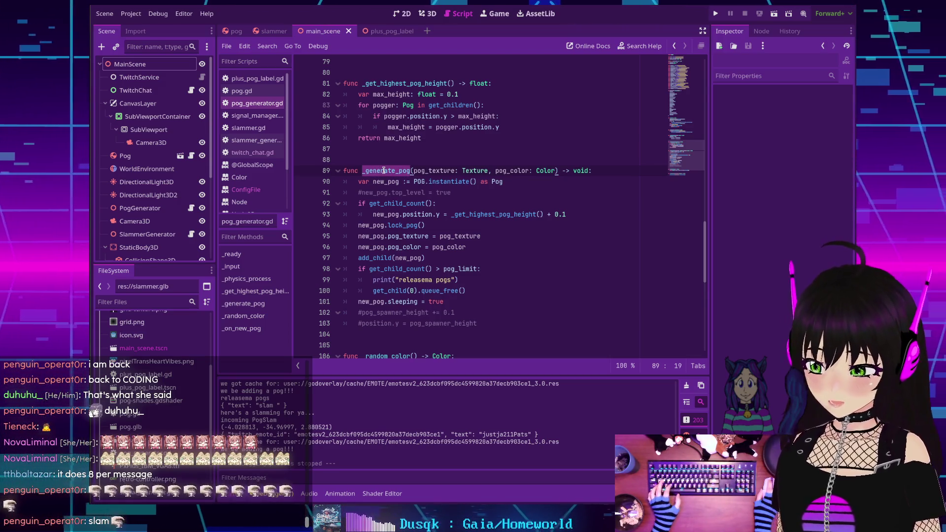
# Step: Search the project for _generate_pog and review its calls on lines 111 and 63
pyautogui.hotkey('ctrl', 'shift', 'f')
pyautogui.click(474, 300)
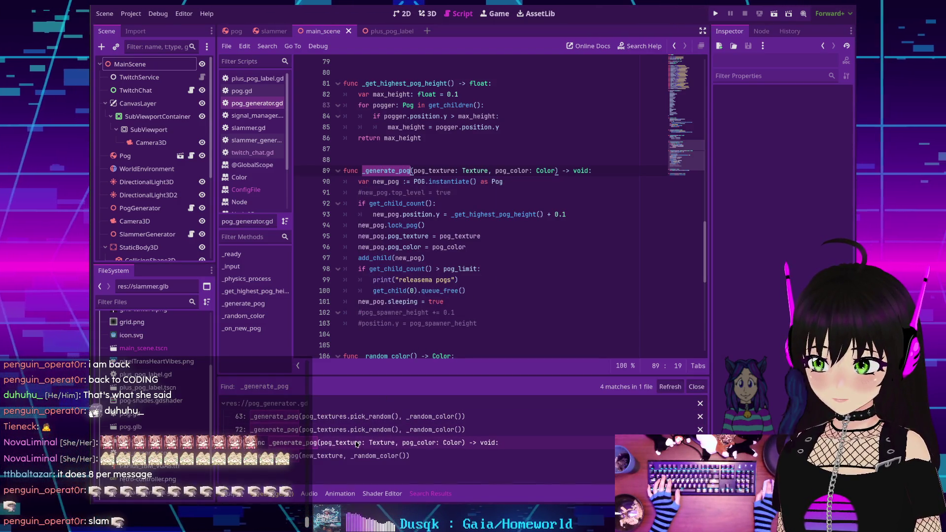
pyautogui.click(353, 456)
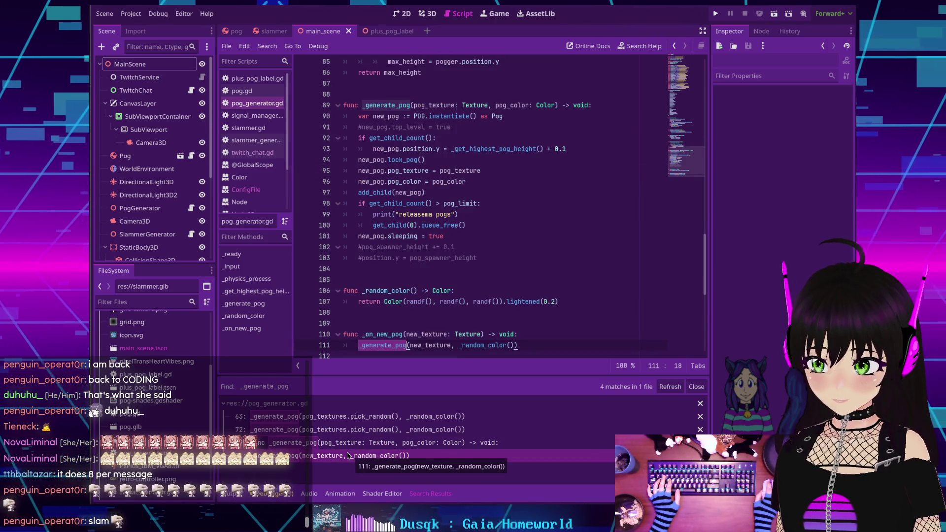
pyautogui.scroll(-1, 399, 295)
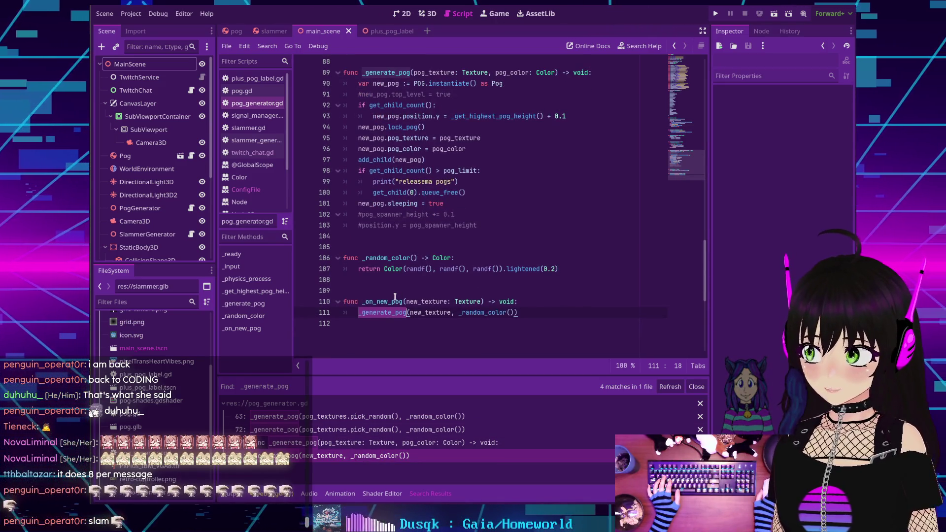
pyautogui.click(357, 420)
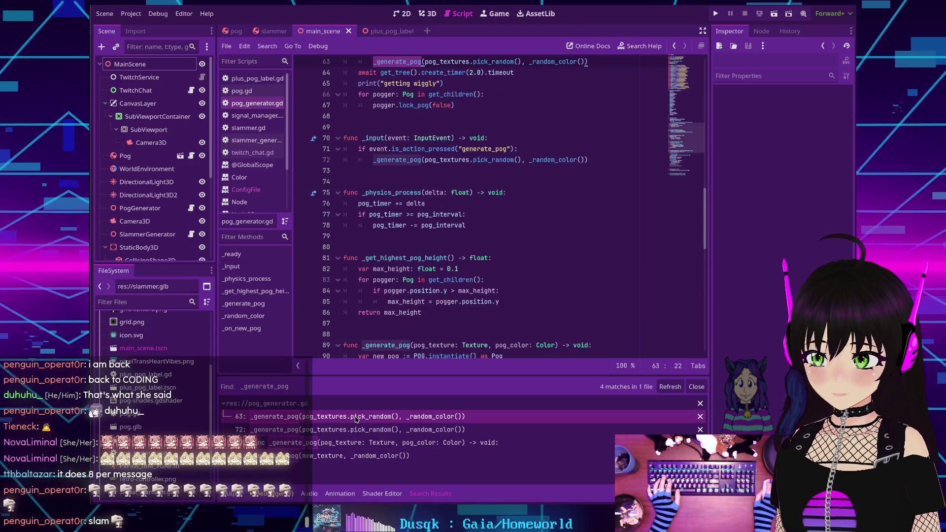
pyautogui.scroll(3, 420, 247)
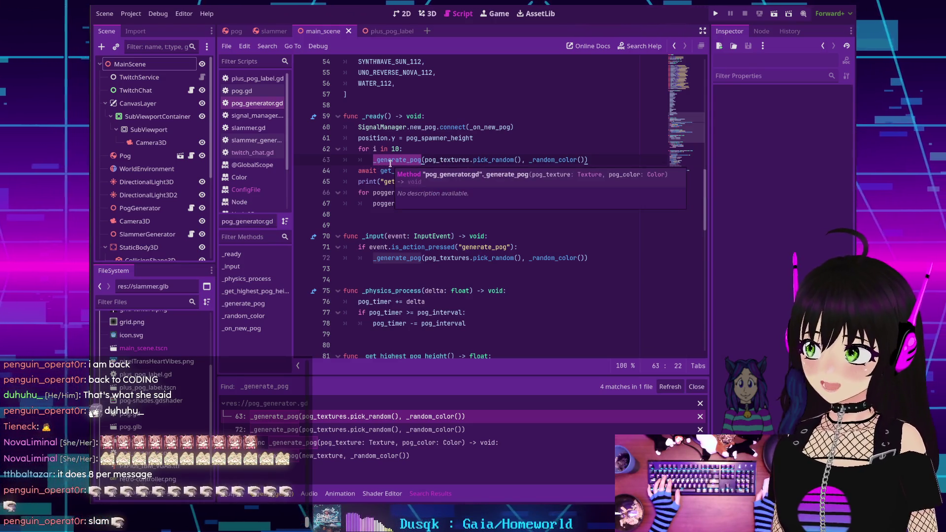
pyautogui.scroll(15, 389, 164)
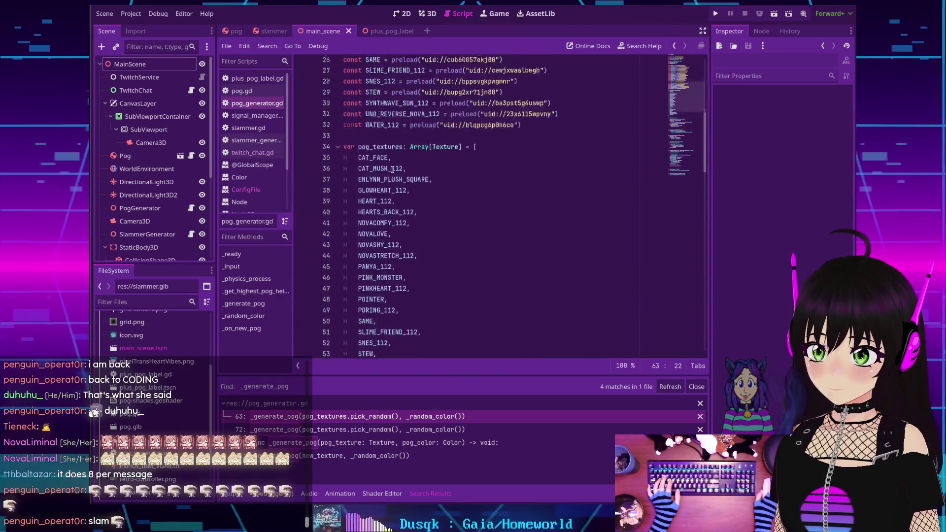
# Step: Change pog_limit on line 9 from 8 to 3 and run the scene to test it
pyautogui.click(434, 149)
pyautogui.press('BackSpace')
pyautogui.write('3')
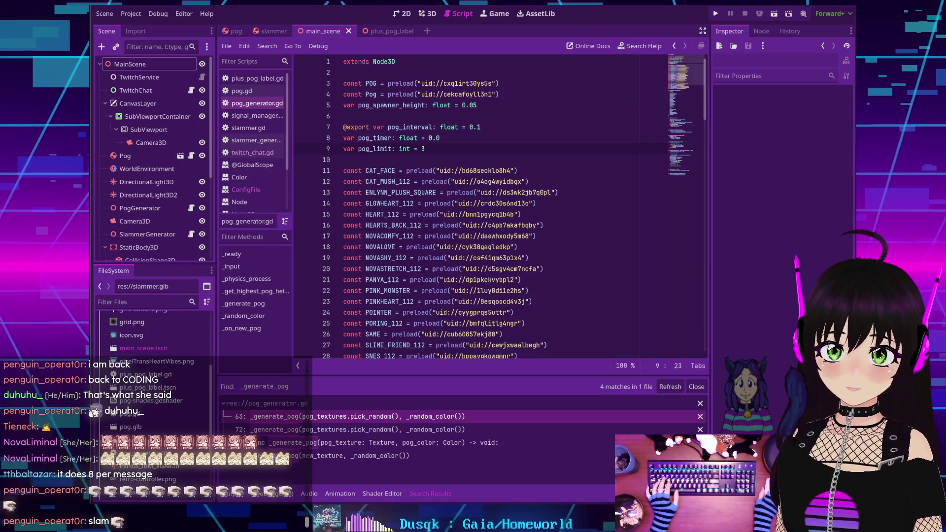
pyautogui.click(716, 15)
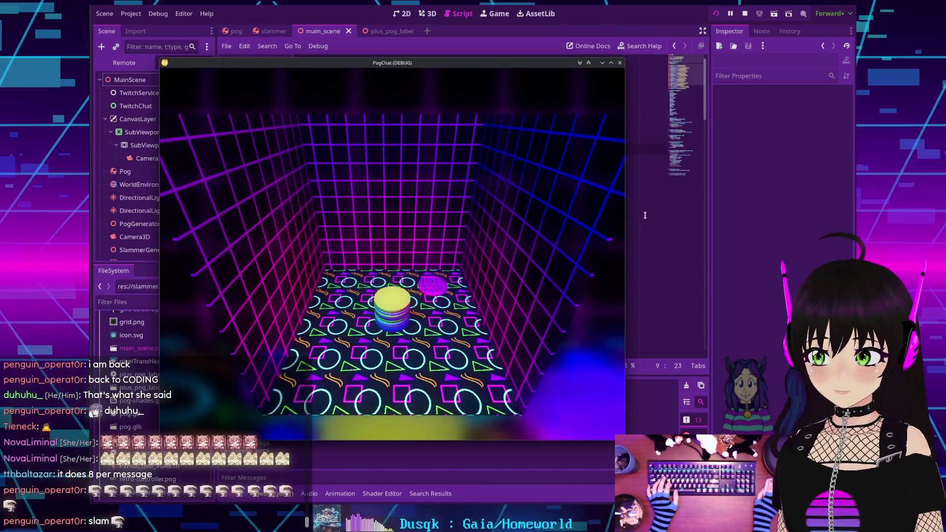
pyautogui.press('F8')
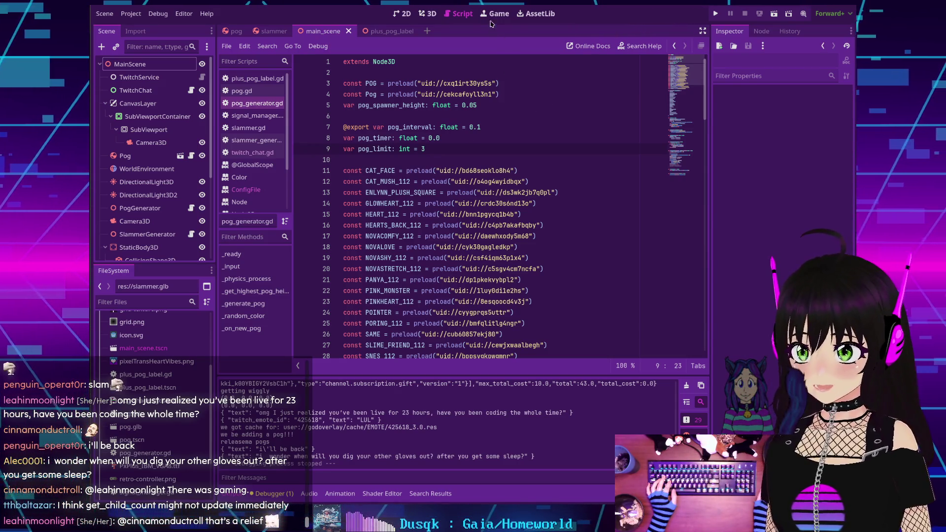
# Step: Replace the 'releasema pogs' print text on line 99 with get_child_count() and rerun the game
pyautogui.scroll(-10, 466, 137)
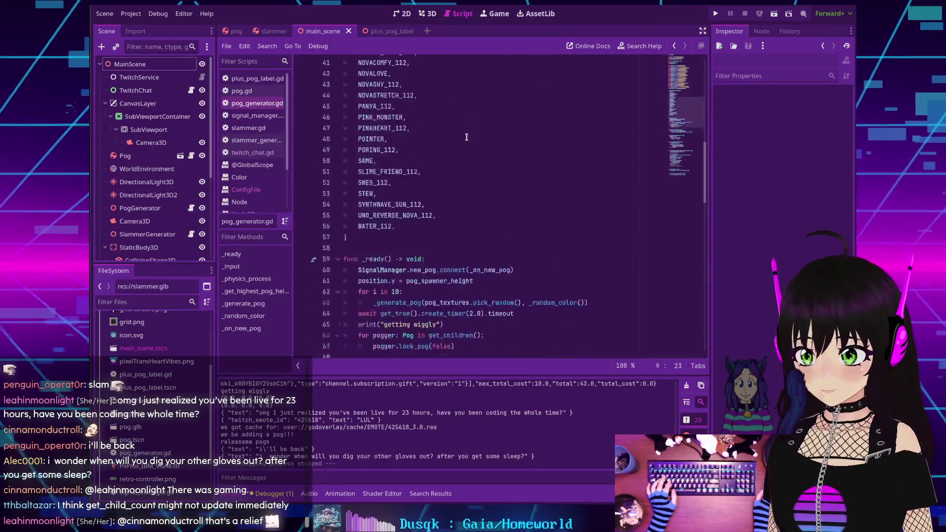
pyautogui.scroll(-4, 466, 137)
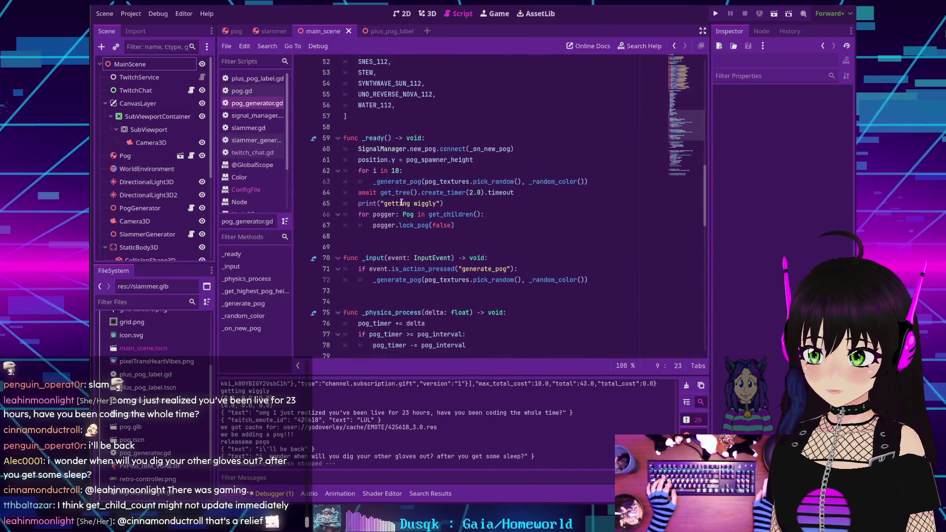
pyautogui.scroll(-1, 404, 203)
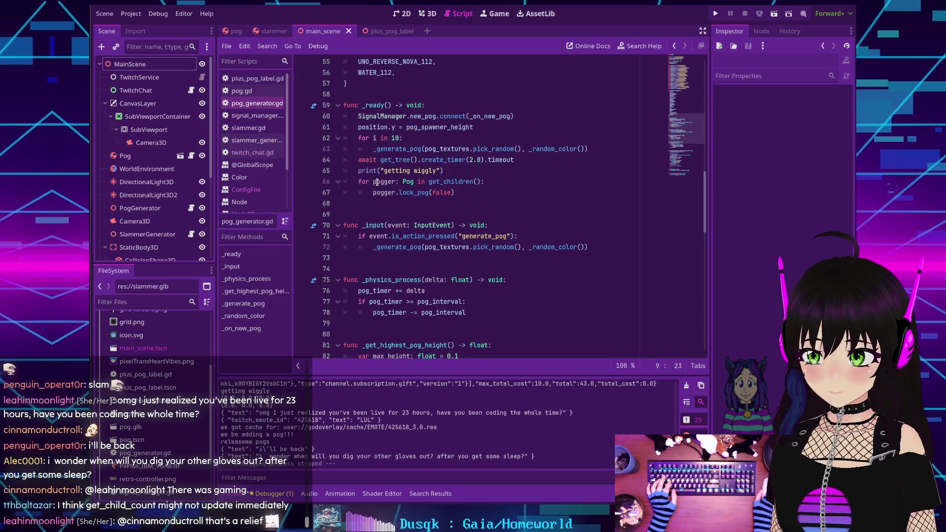
pyautogui.scroll(-2, 379, 183)
pyautogui.scroll(2, 384, 187)
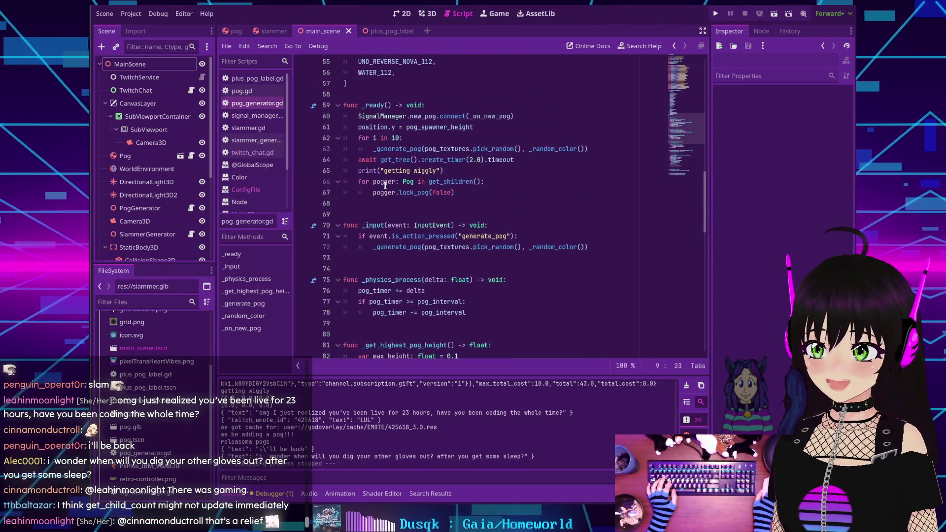
pyautogui.scroll(-3, 393, 193)
pyautogui.scroll(-8, 393, 193)
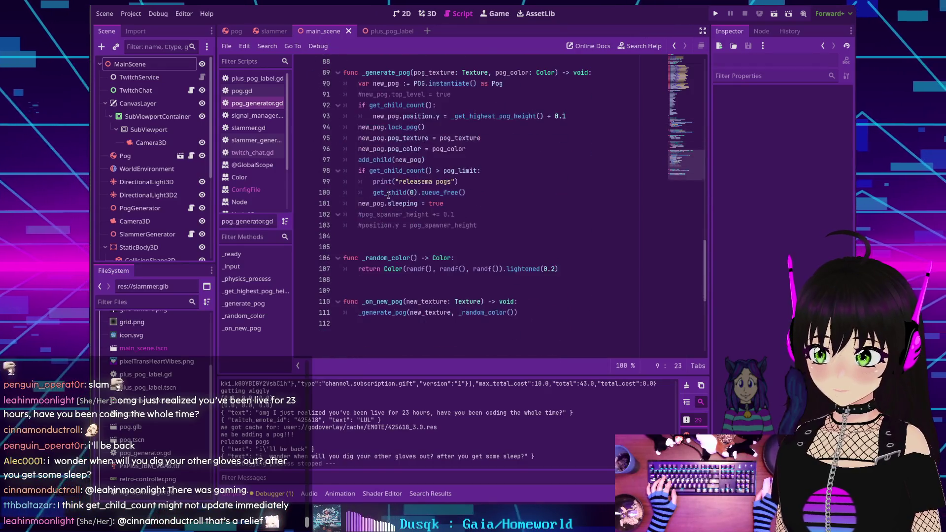
pyautogui.moveTo(455, 181); pyautogui.dragTo(399, 182)
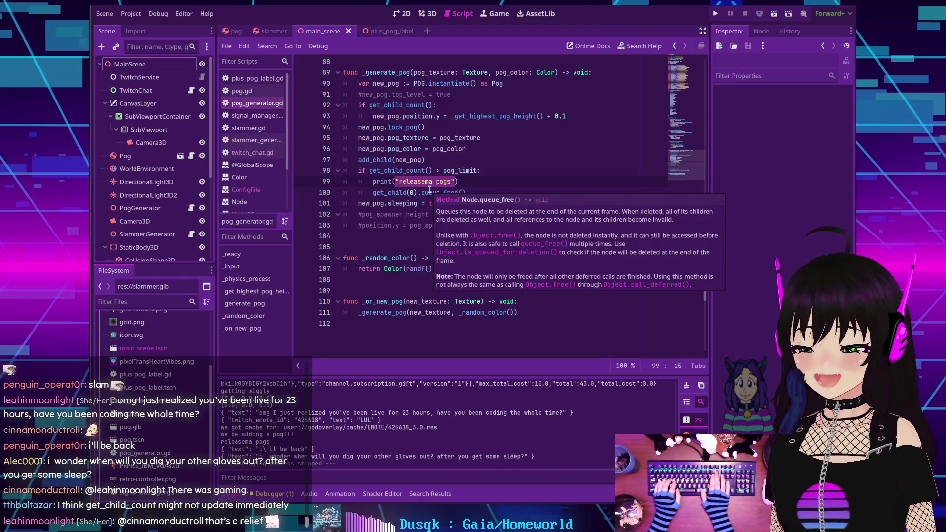
pyautogui.press('BackSpace')
pyautogui.write('get_child')
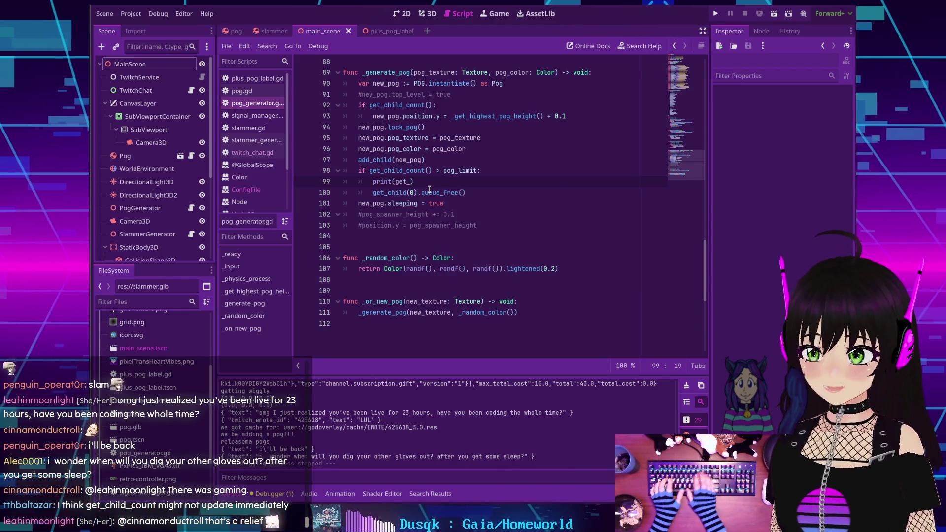
pyautogui.write('_count')
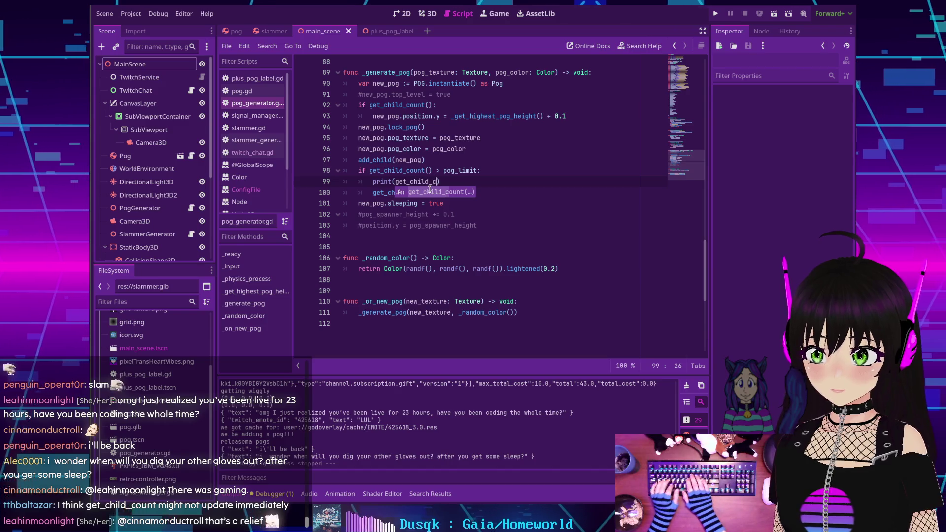
pyautogui.write('()')
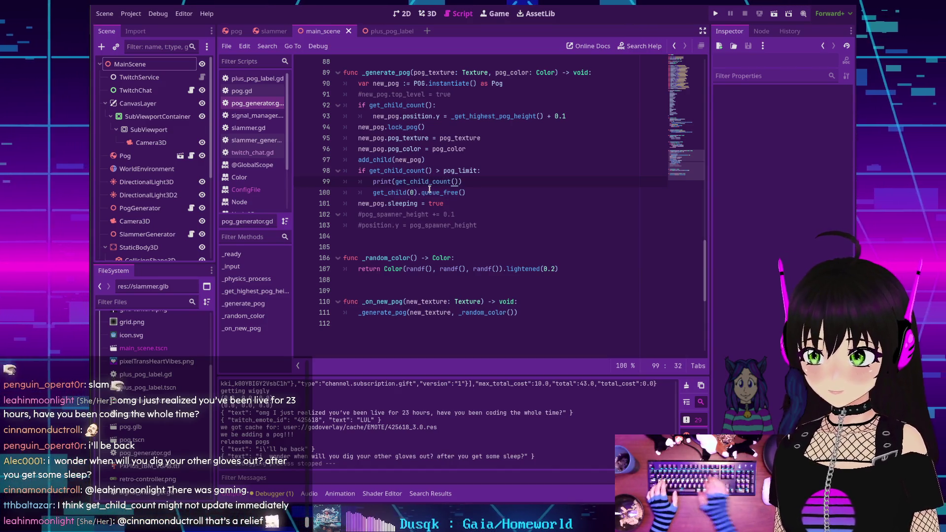
pyautogui.hotkey('ctrl', 's')
pyautogui.click(715, 14)
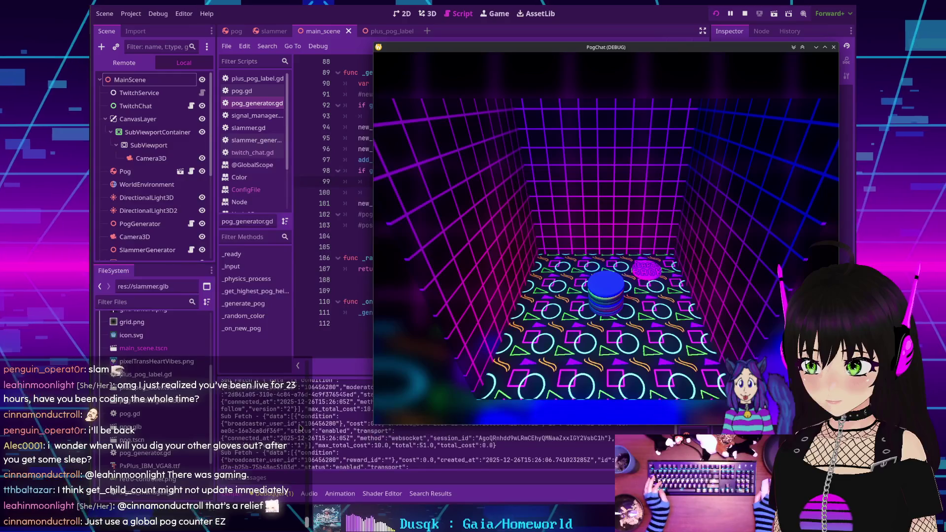
pyautogui.scroll(2, 301, 426)
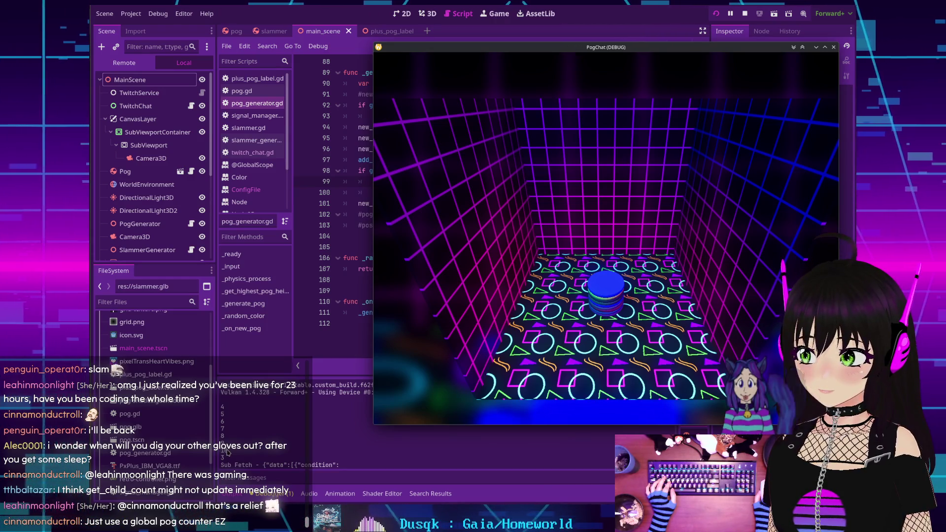
pyautogui.moveTo(619, 183); pyautogui.dragTo(510, 194)
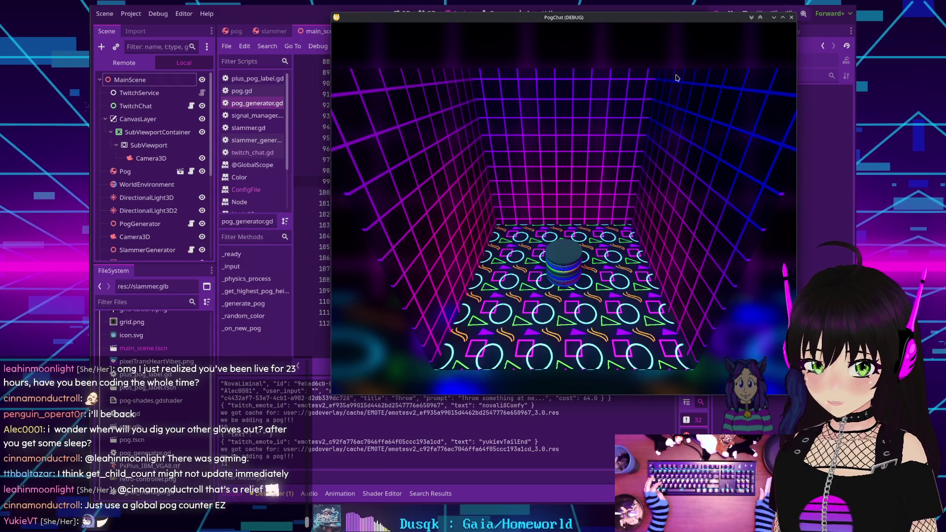
pyautogui.click(792, 18)
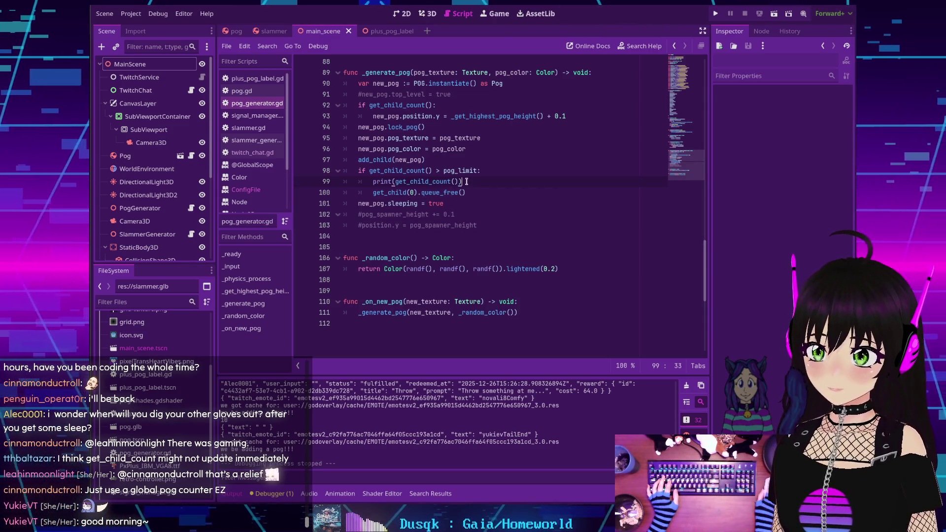
# Step: Add print(get_child(0)) as line 100, run the game with F5, then stop it
pyautogui.press('Return')
pyautogui.write('p')
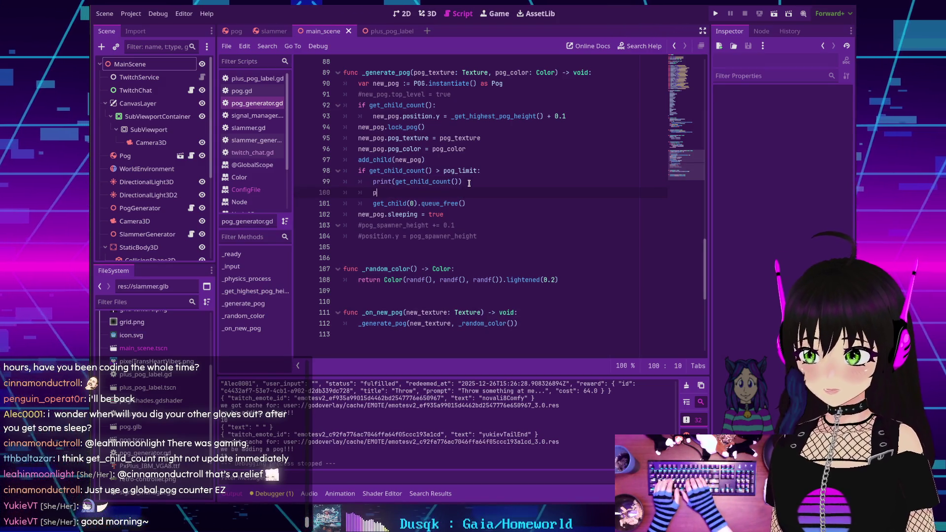
pyautogui.write('rint(get_child')
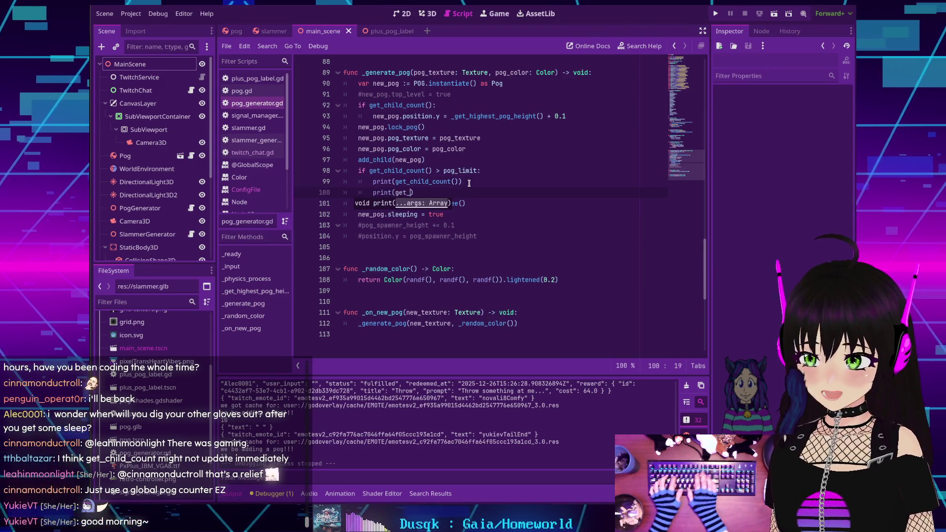
pyautogui.write('(0')
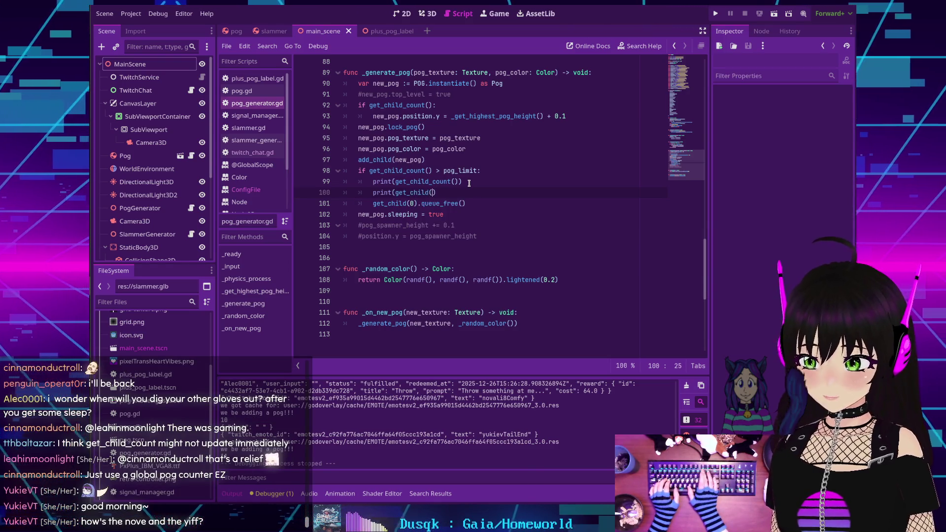
pyautogui.write('))')
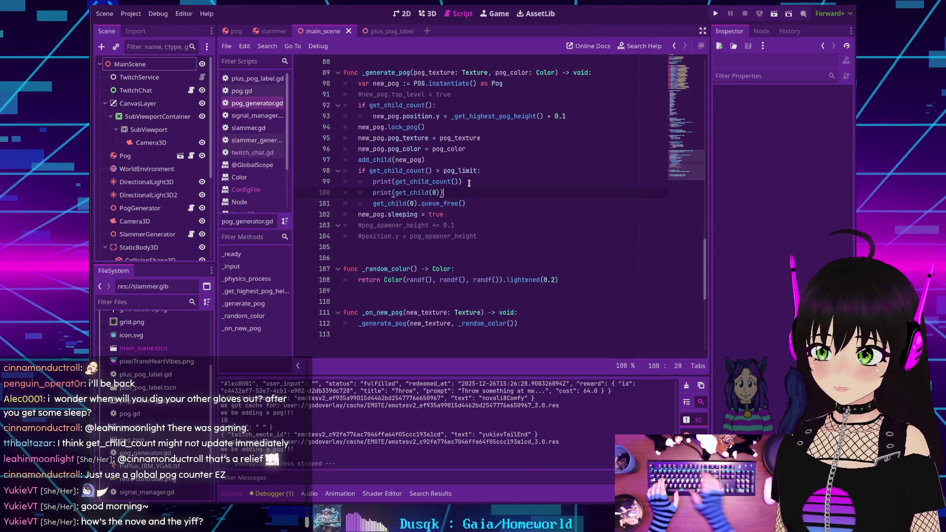
pyautogui.press('F5')
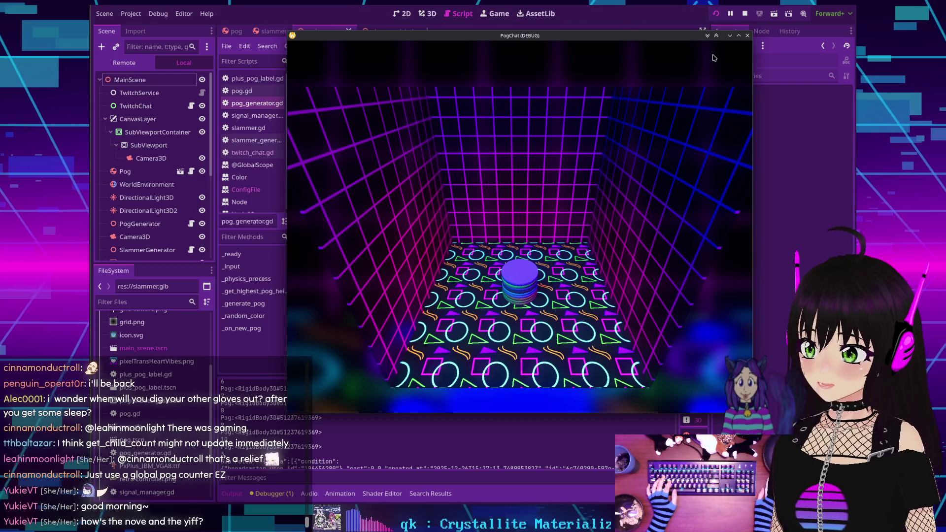
pyautogui.click(747, 35)
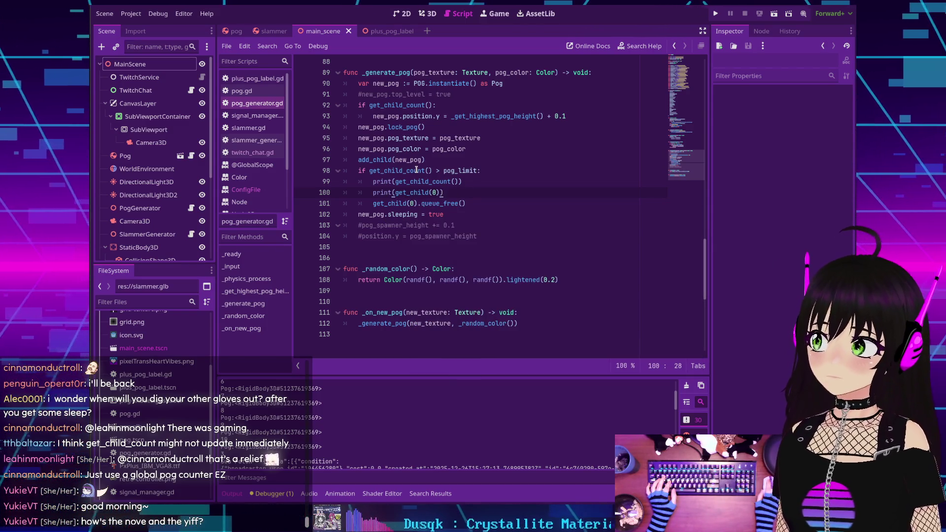
pyautogui.keyDown('ctrl'); pyautogui.click(387, 204); pyautogui.keyUp('ctrl')
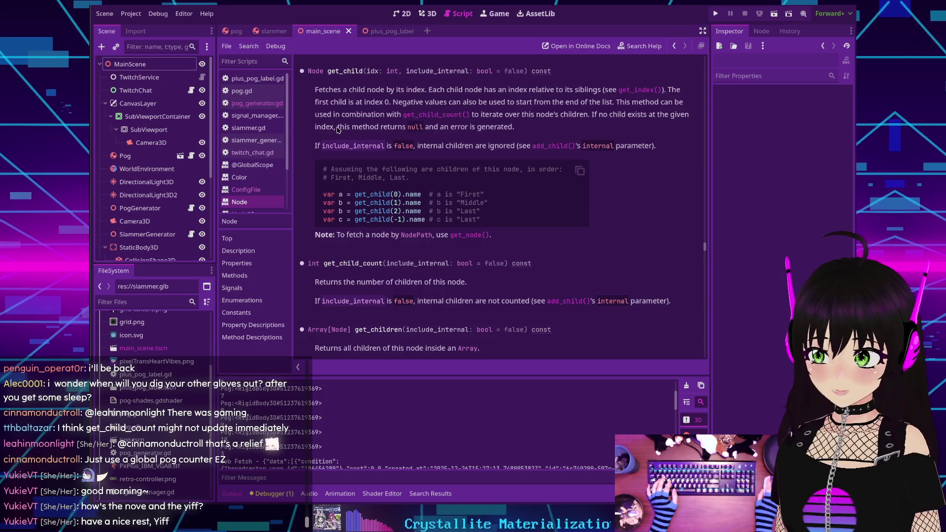
pyautogui.moveTo(338, 130); pyautogui.dragTo(453, 128)
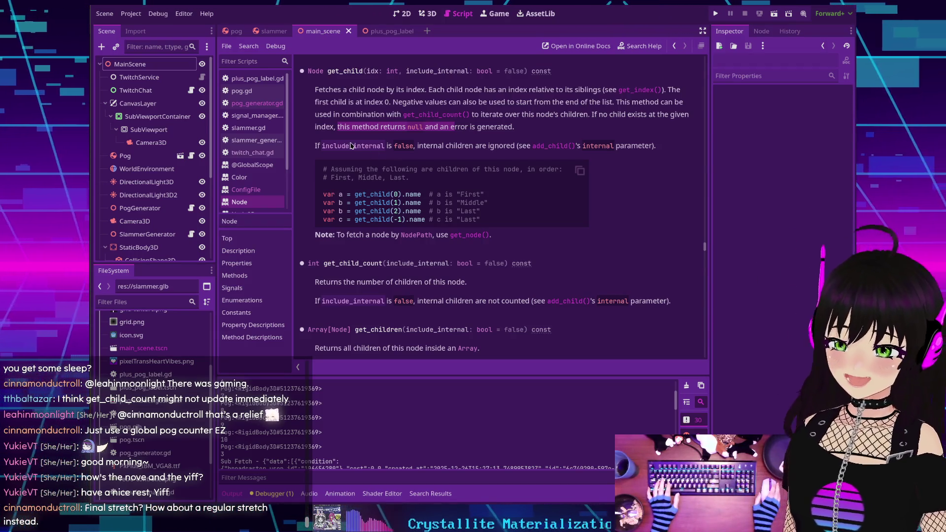
pyautogui.click(447, 14)
pyautogui.hotkey('alt', 'Left')
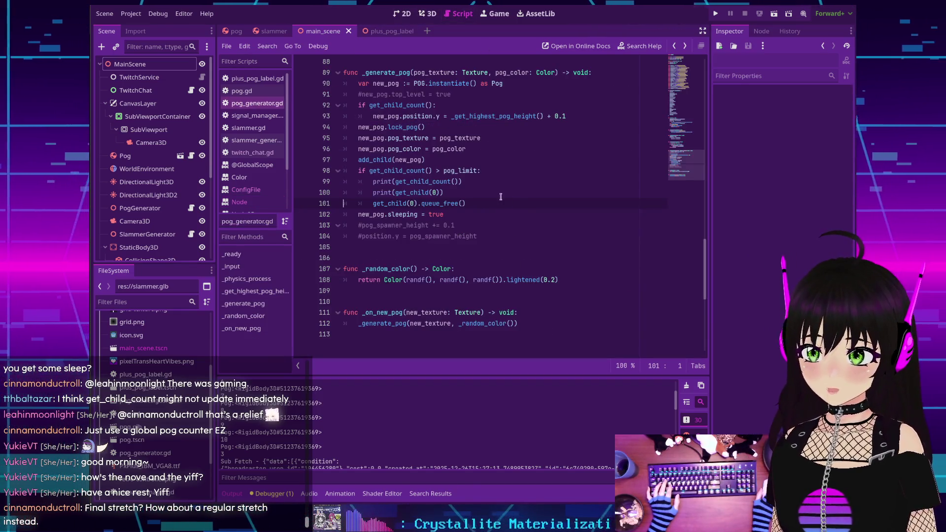
pyautogui.scroll(1, 503, 206)
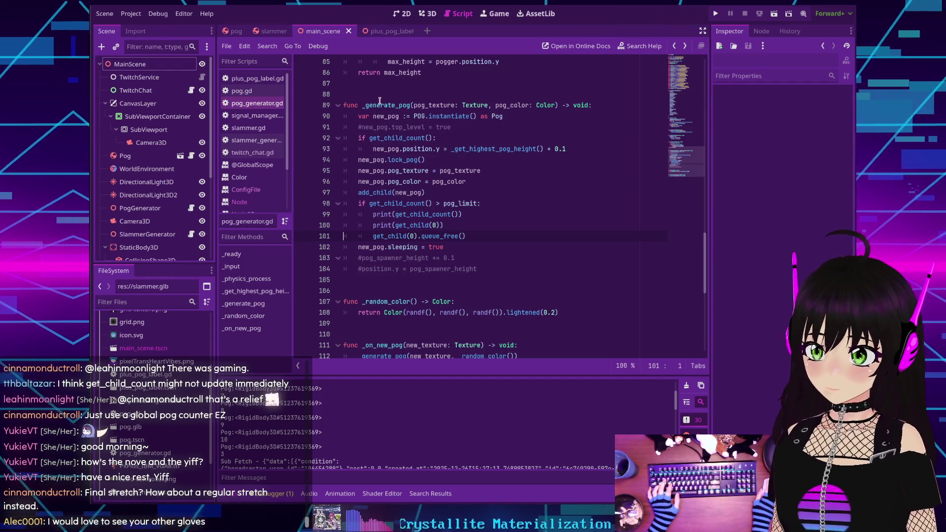
pyautogui.doubleClick(385, 106)
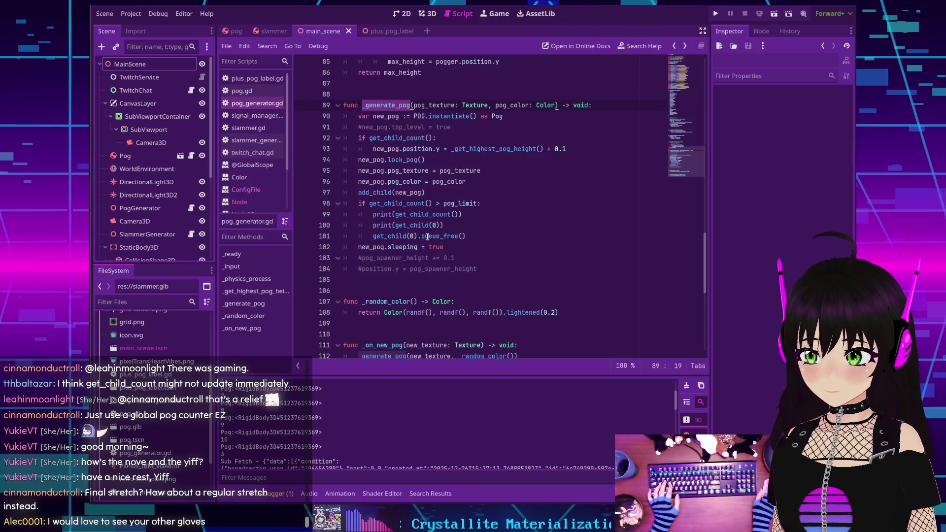
pyautogui.keyDown('ctrl'); pyautogui.click(402, 247); pyautogui.keyUp('ctrl')
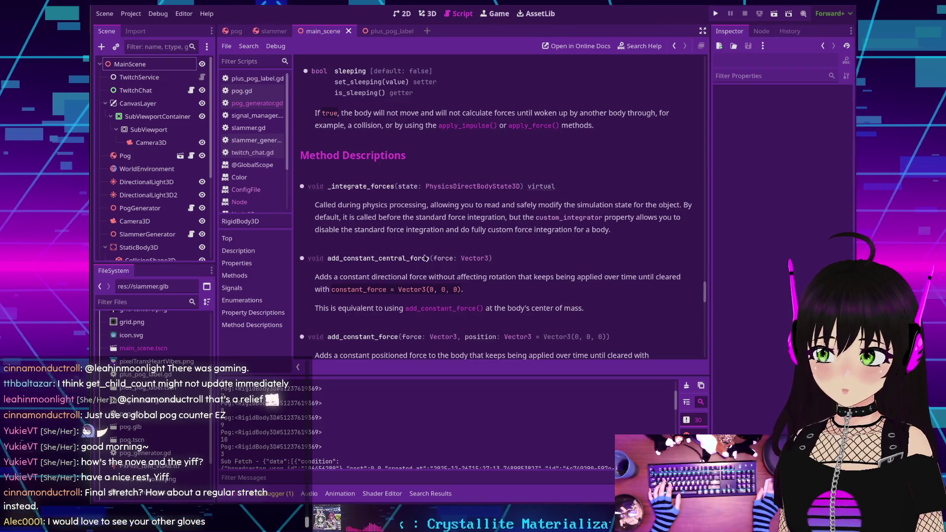
pyautogui.hotkey('alt', 'Left')
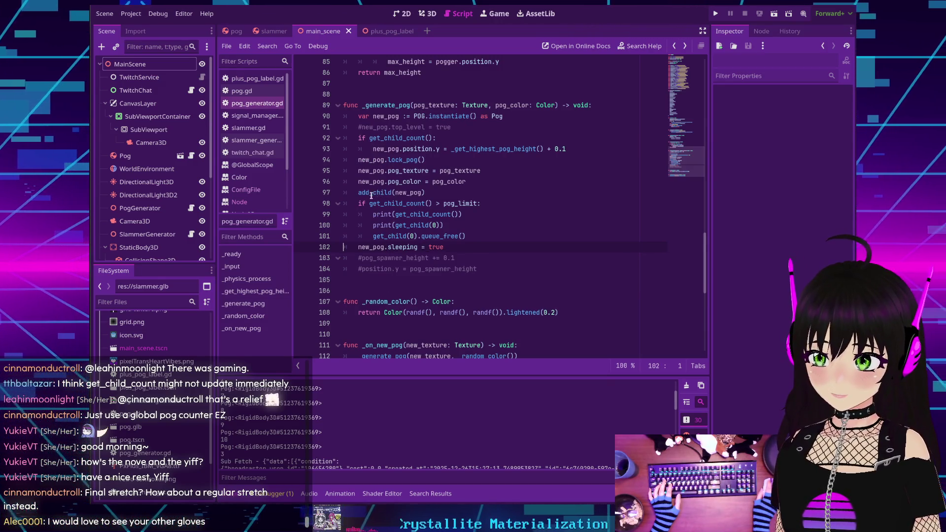
pyautogui.moveTo(366, 193)
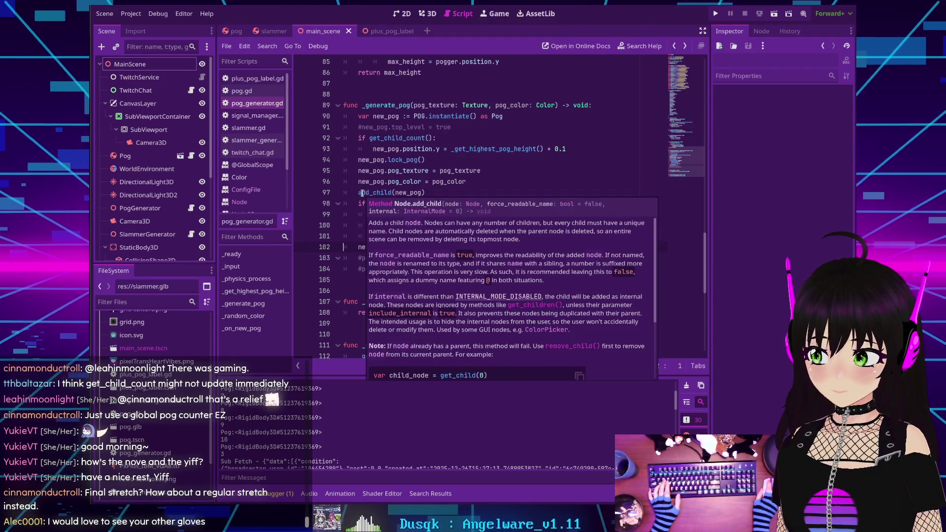
pyautogui.click(361, 224)
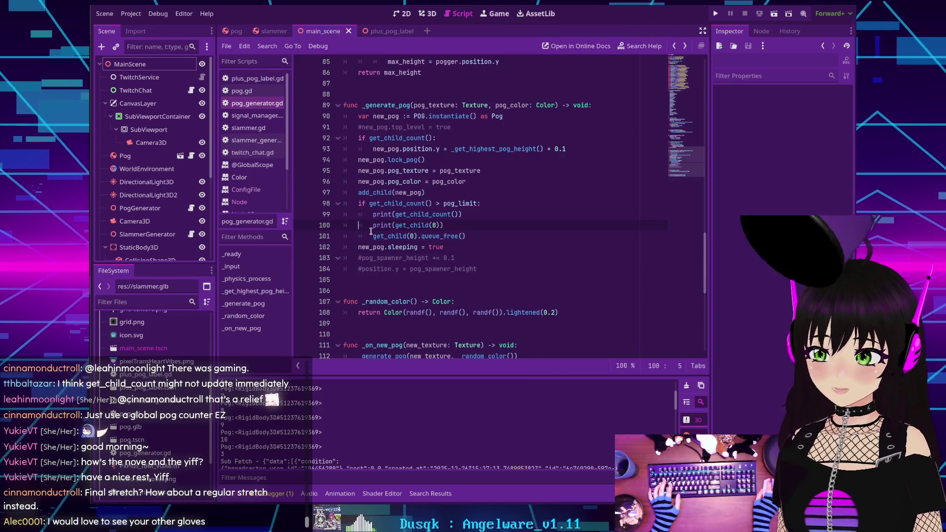
pyautogui.moveTo(370, 231)
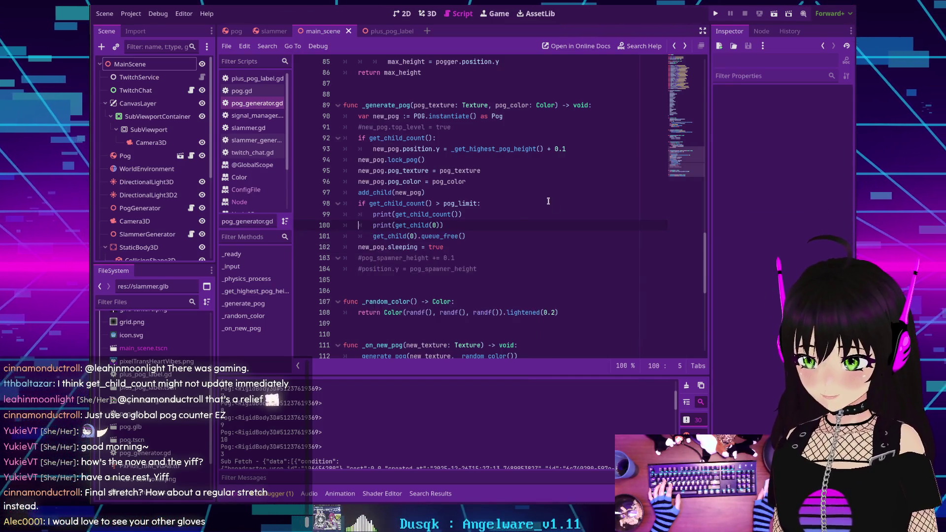
pyautogui.moveTo(458, 207)
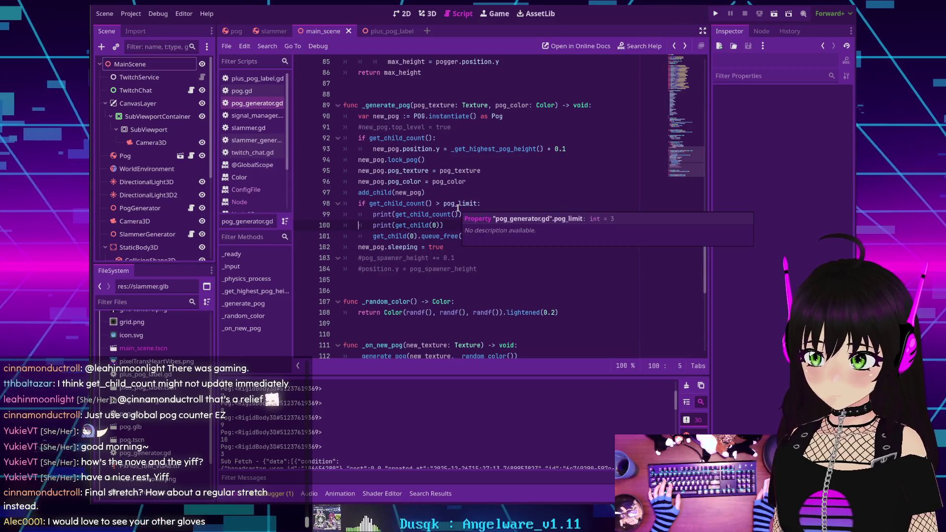
pyautogui.click(436, 225)
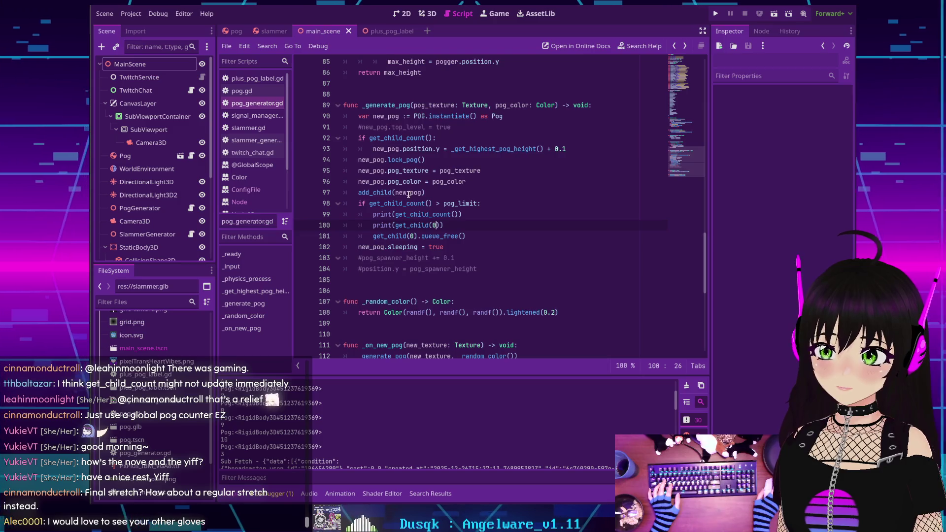
pyautogui.scroll(1, 380, 151)
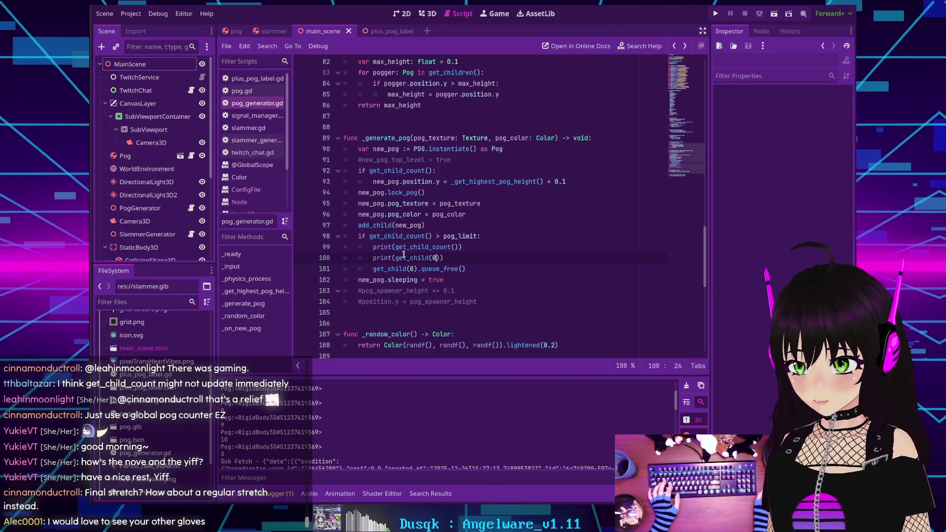
pyautogui.doubleClick(409, 248)
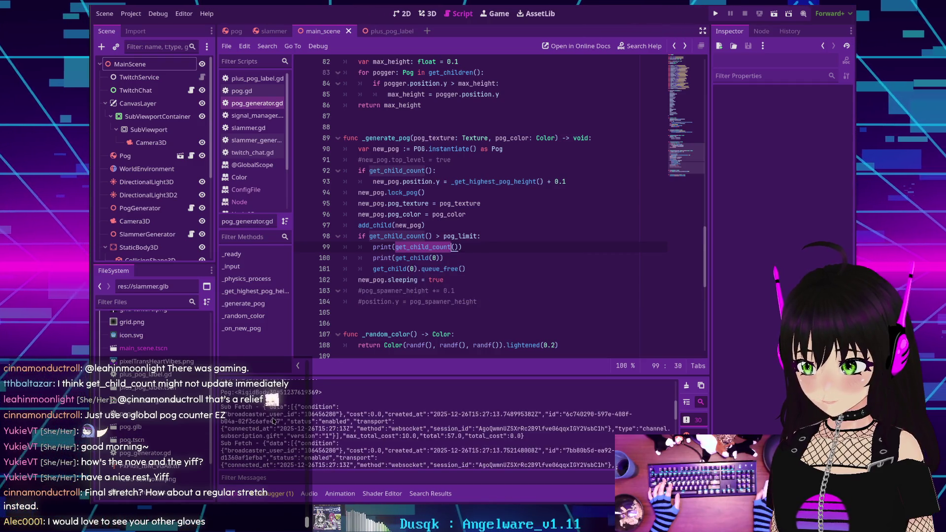
pyautogui.scroll(5, 269, 410)
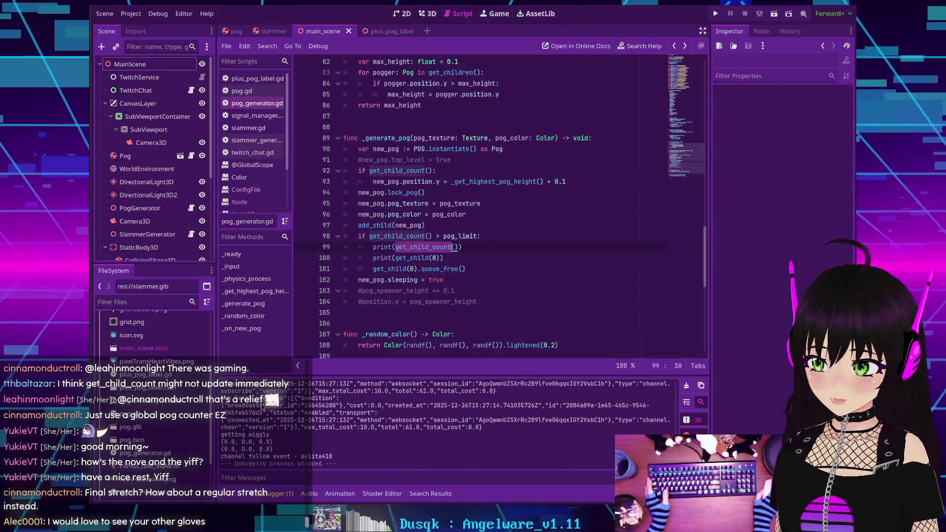
pyautogui.scroll(10, 256, 409)
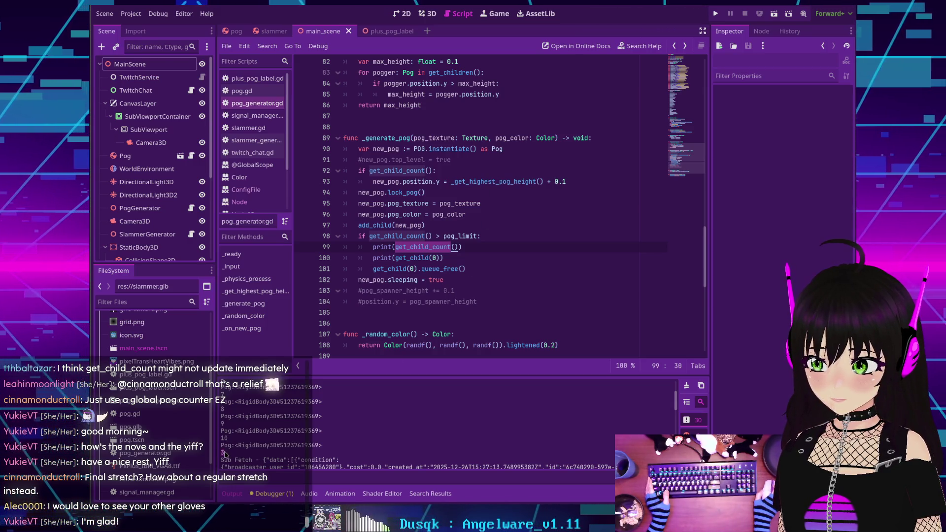
pyautogui.scroll(-1, 224, 453)
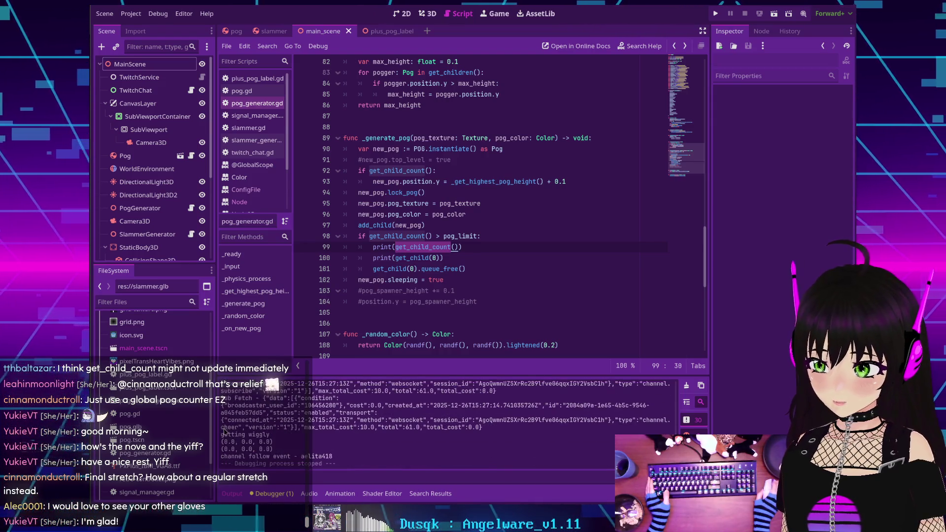
pyautogui.scroll(5, 230, 429)
pyautogui.scroll(5, 229, 426)
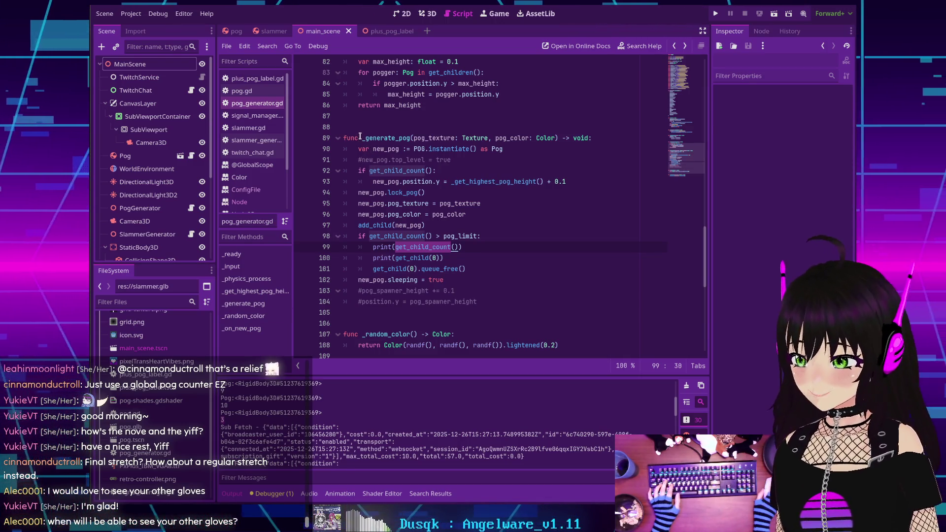
pyautogui.click(421, 269)
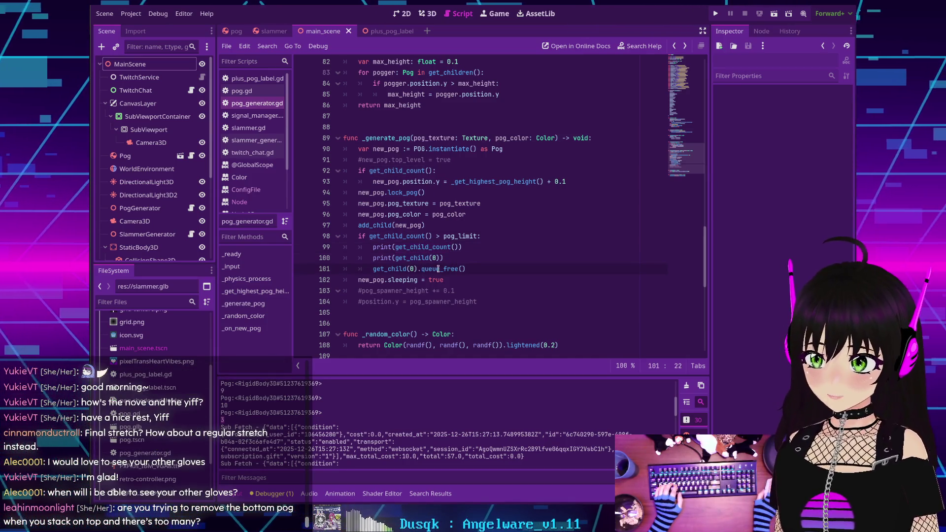
pyautogui.moveTo(435, 269)
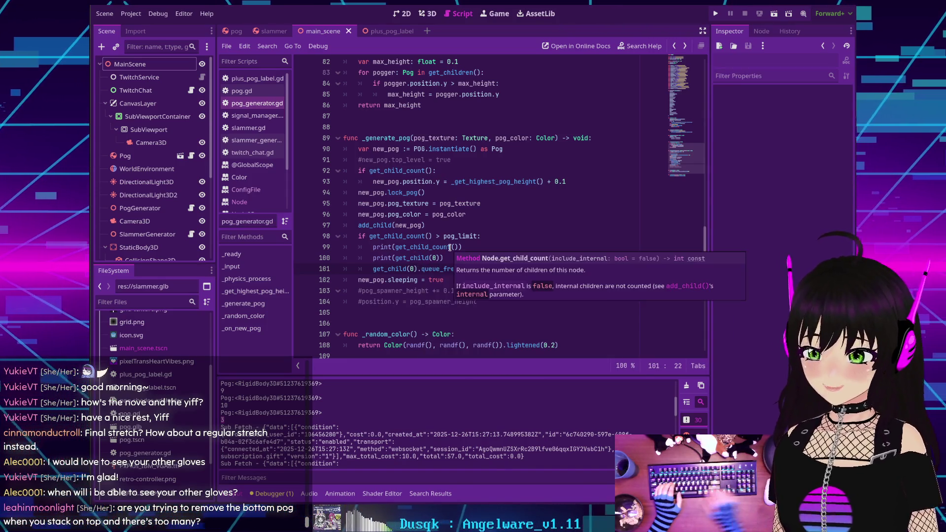
# Step: Make line 101 call get_child(0).call_deferred("queue_free") and save pog_generator.gd
pyautogui.write('call')
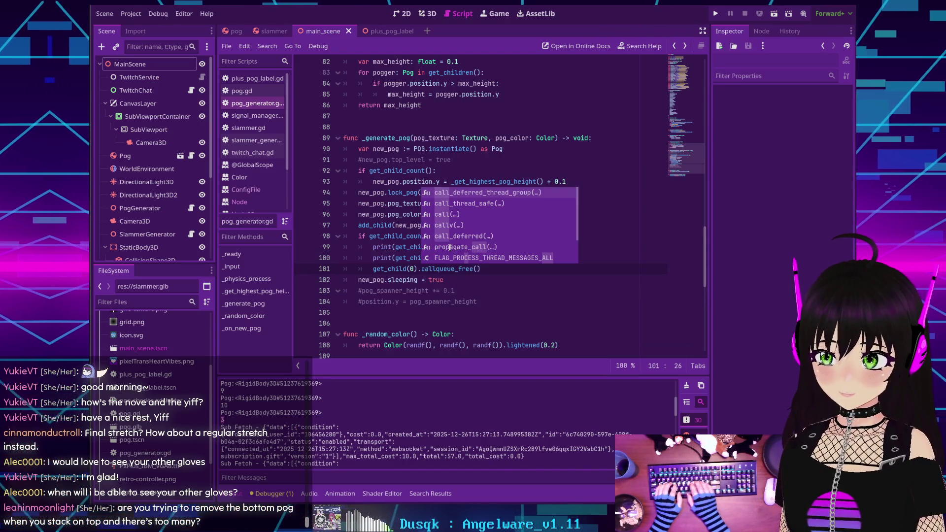
pyautogui.press('Down')
pyautogui.press('Down')
pyautogui.press('Down')
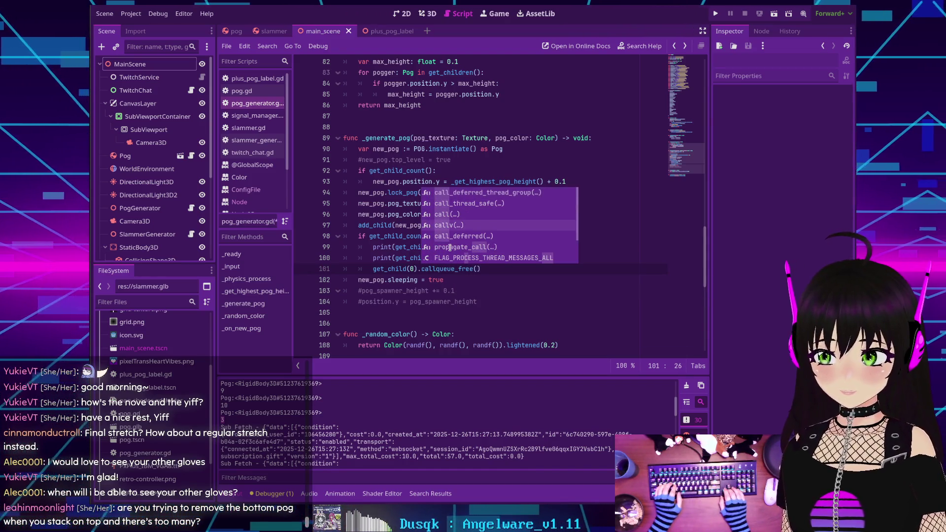
pyautogui.press('Tab')
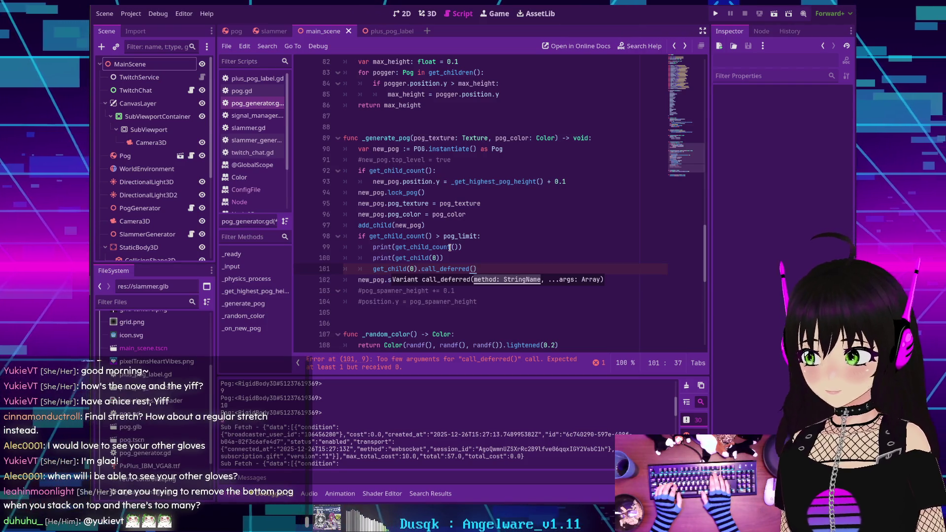
pyautogui.write('"q')
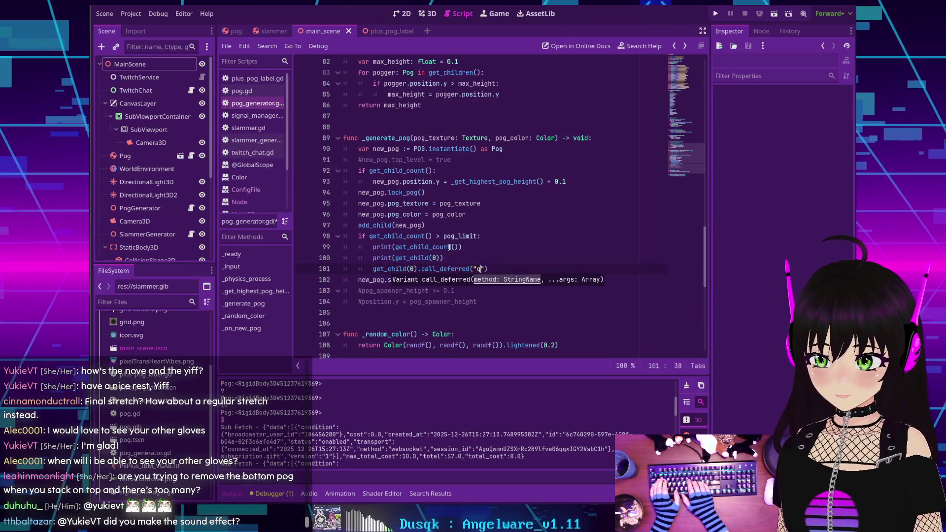
pyautogui.write('ueue')
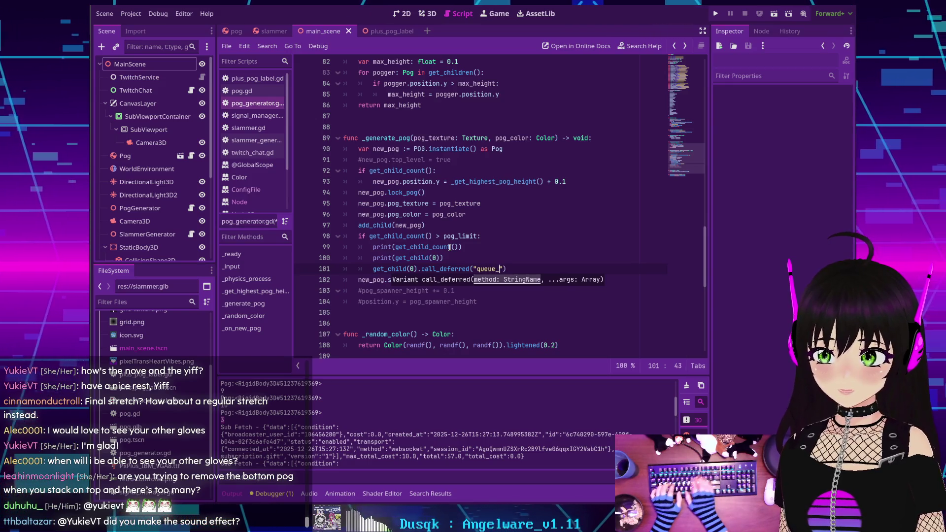
pyautogui.write('_free')
pyautogui.hotkey('ctrl', 's')
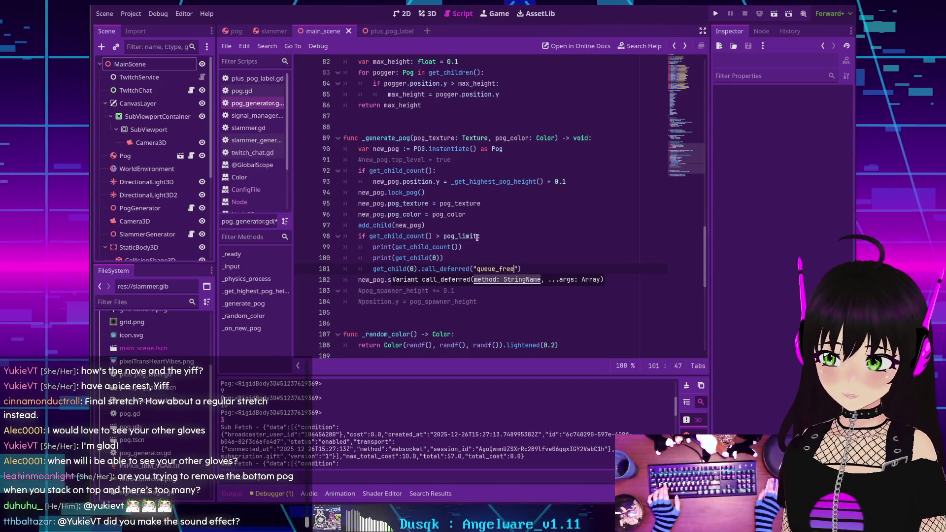
pyautogui.press('Up')
pyautogui.press('Up')
pyautogui.press('Up')
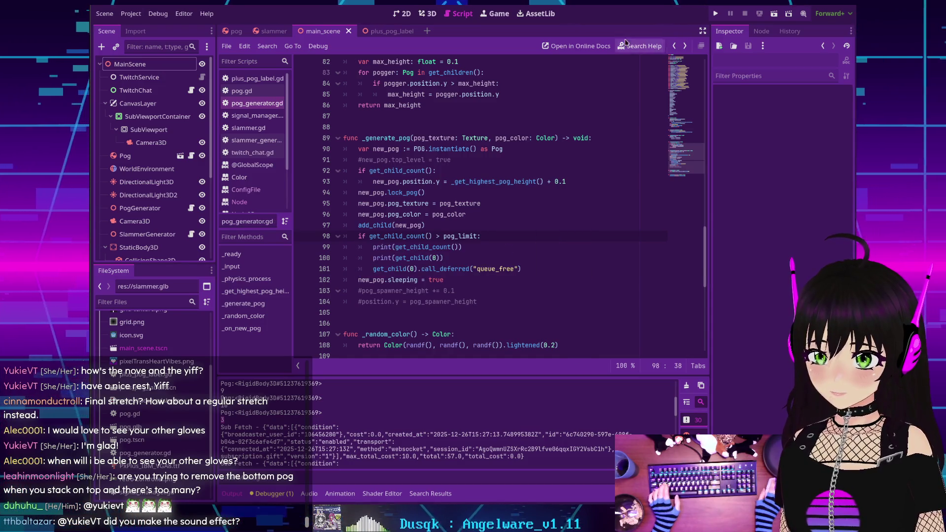
pyautogui.click(717, 14)
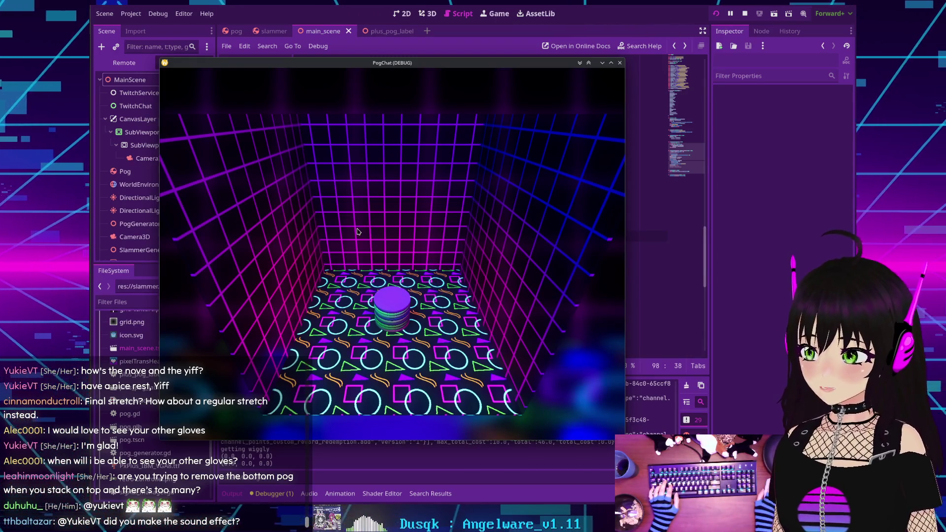
pyautogui.press('F8')
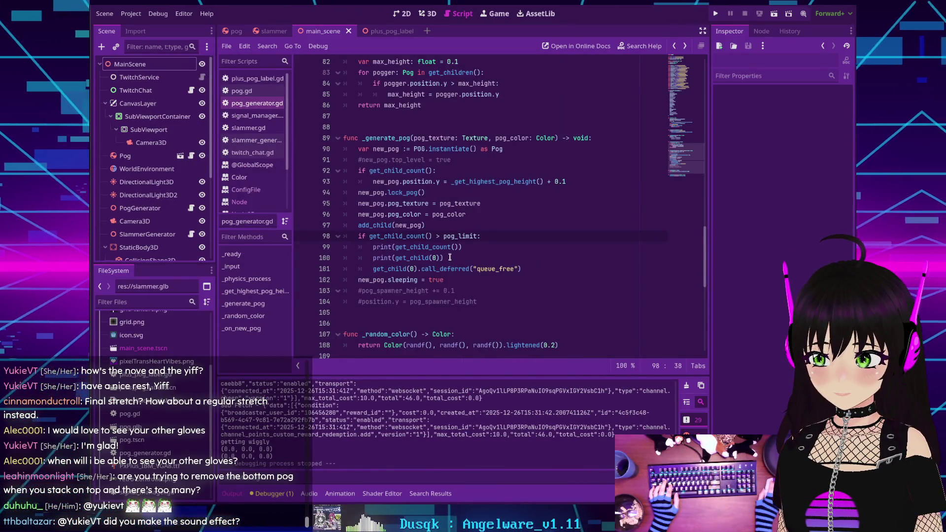
pyautogui.moveTo(366, 237)
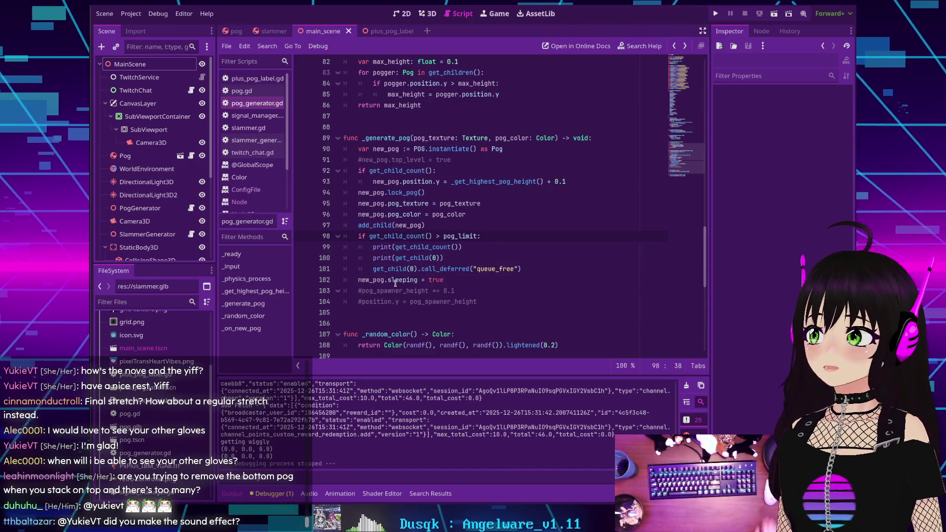
pyautogui.moveTo(396, 283)
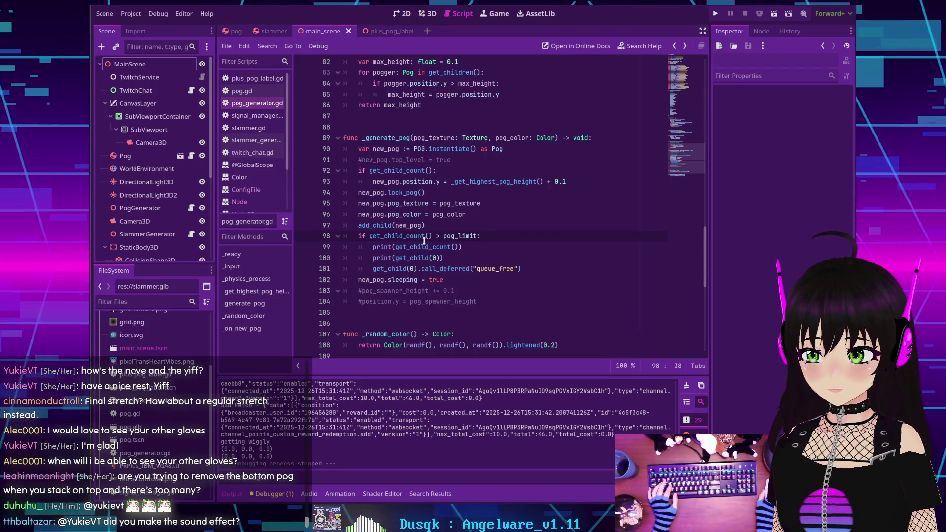
pyautogui.scroll(20, 432, 253)
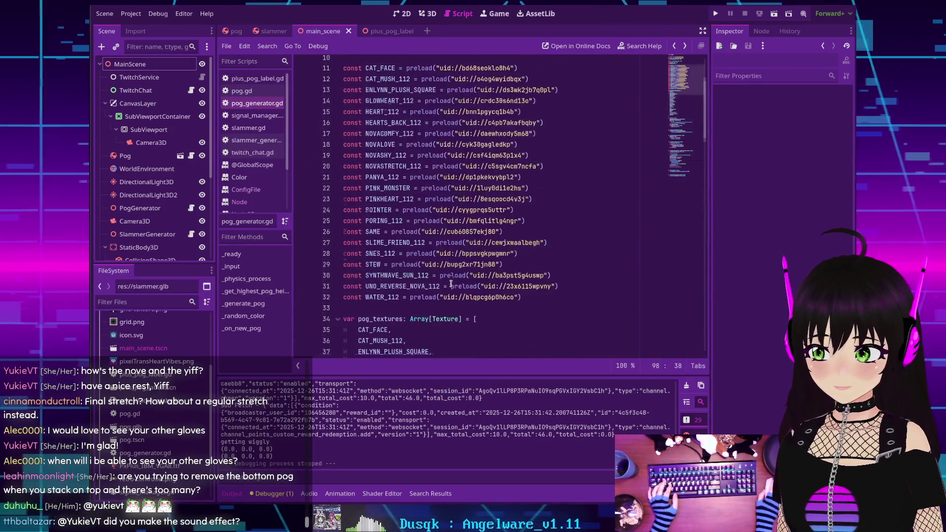
pyautogui.scroll(2, 451, 284)
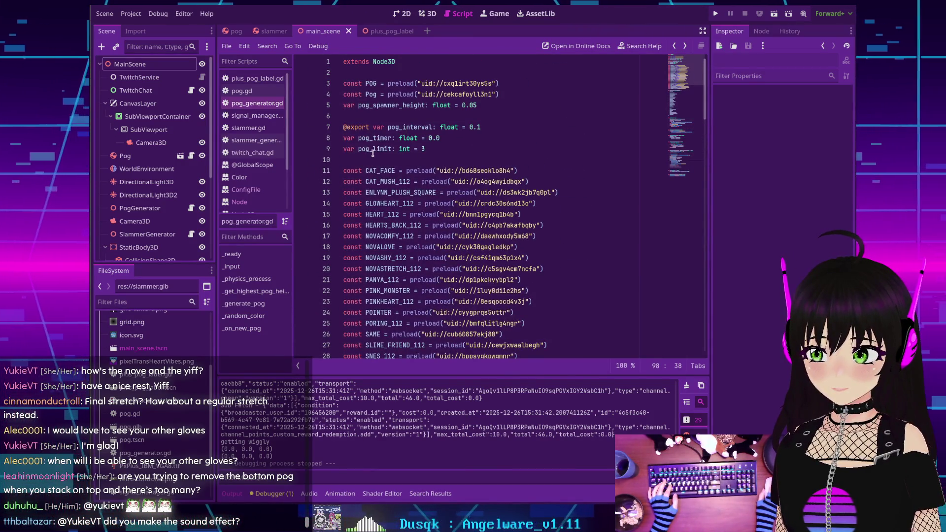
pyautogui.scroll(-2, 373, 153)
pyautogui.scroll(2, 375, 149)
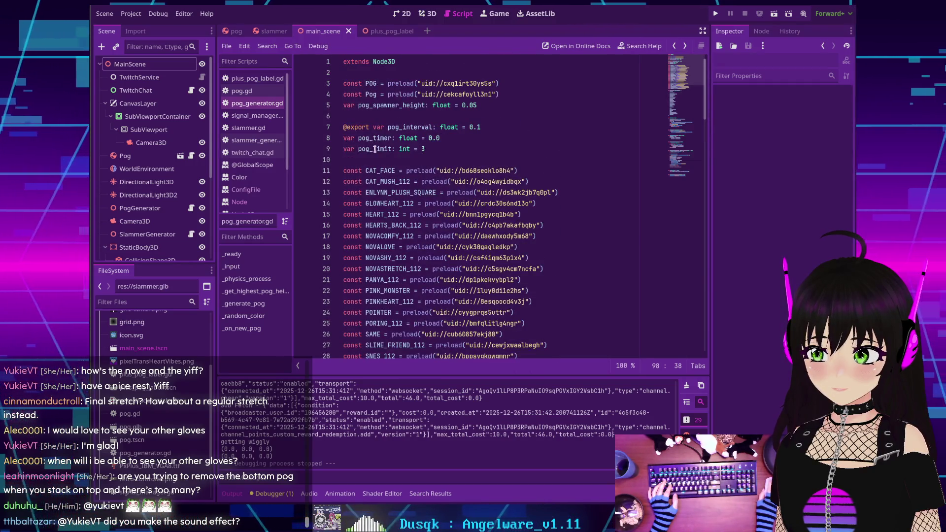
pyautogui.doubleClick(375, 149)
pyautogui.scroll(-17, 374, 152)
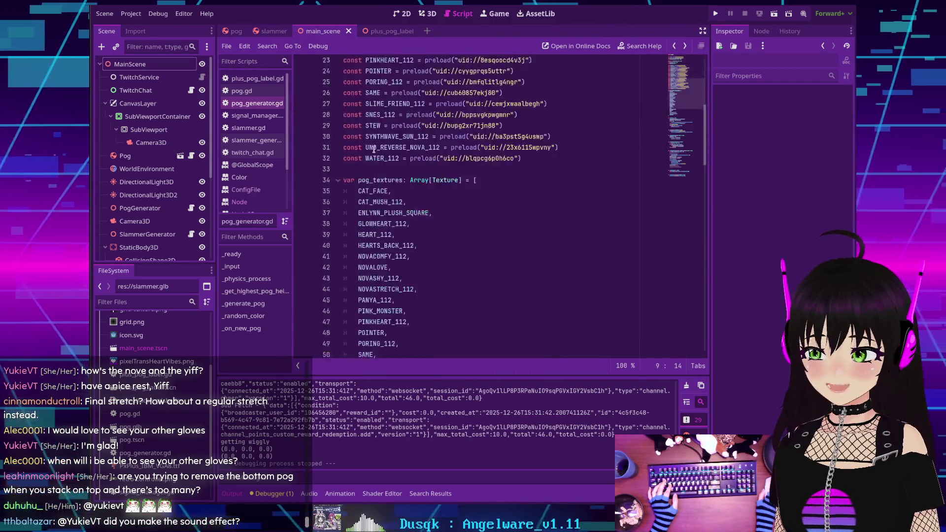
pyautogui.scroll(-13, 373, 155)
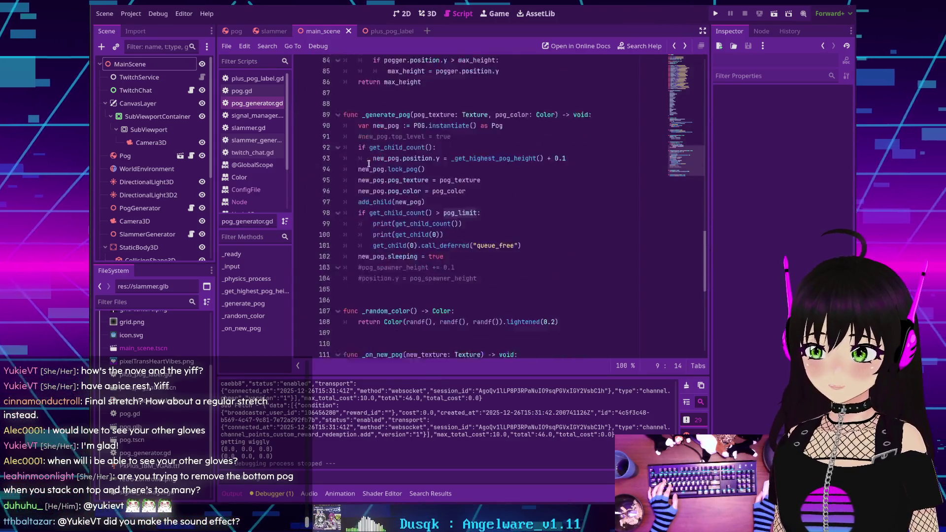
pyautogui.doubleClick(452, 138)
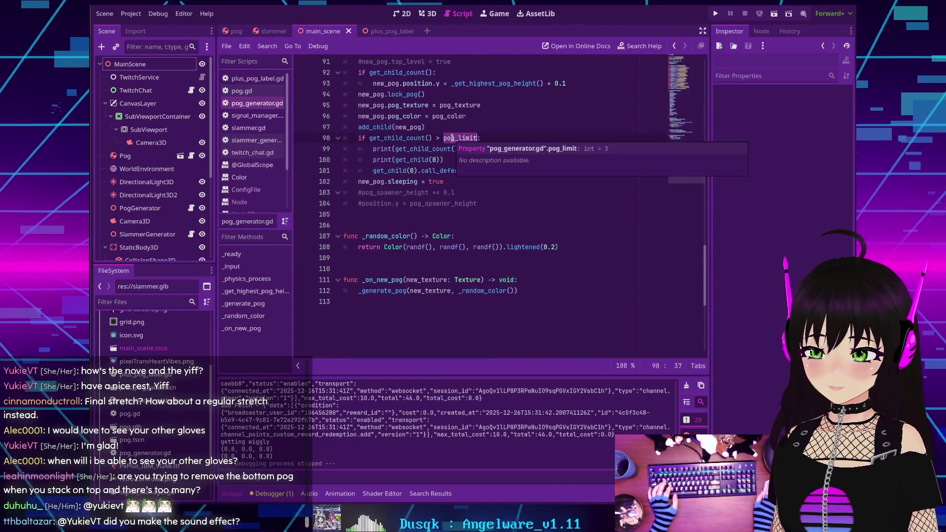
pyautogui.moveTo(421, 135)
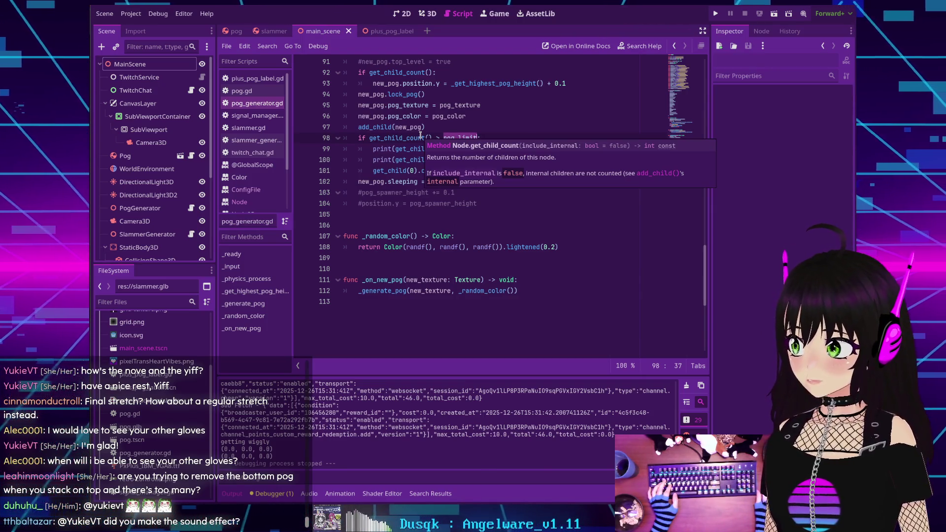
pyautogui.click(428, 138)
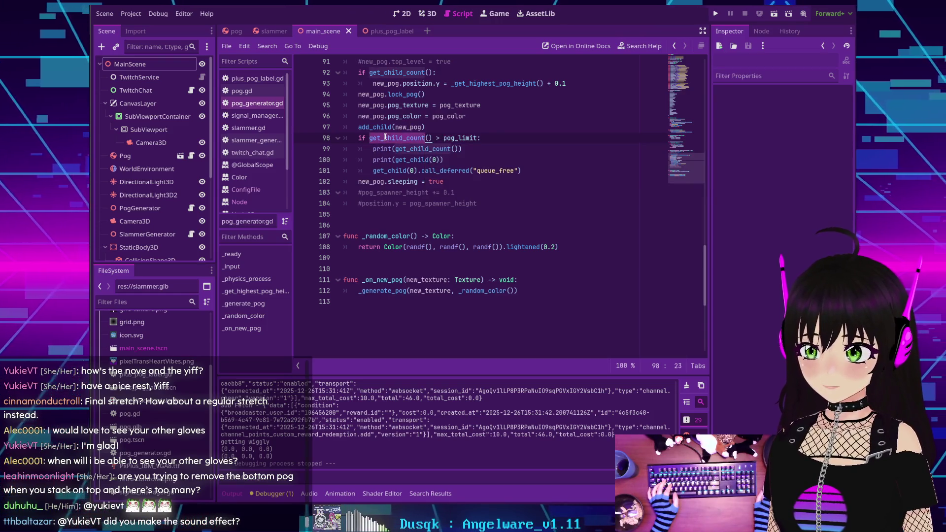
pyautogui.doubleClick(463, 138)
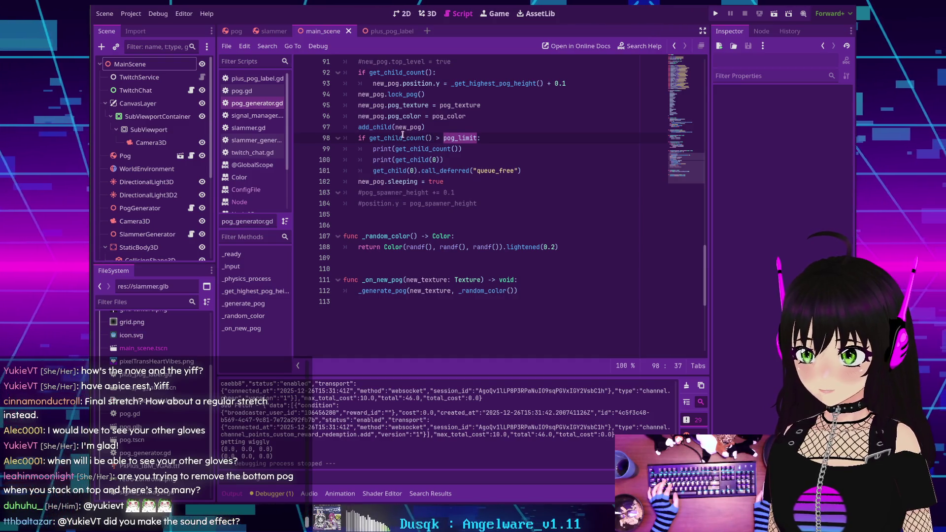
pyautogui.click(429, 138)
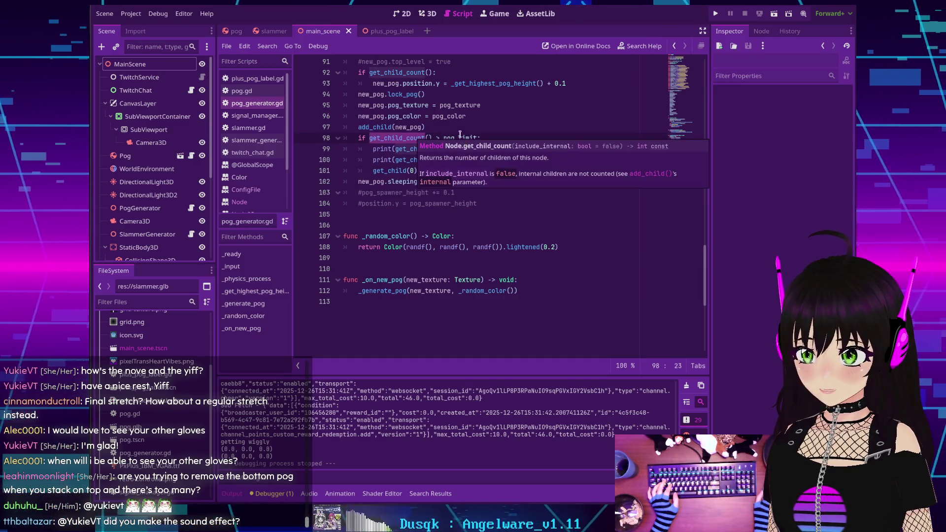
pyautogui.doubleClick(450, 137)
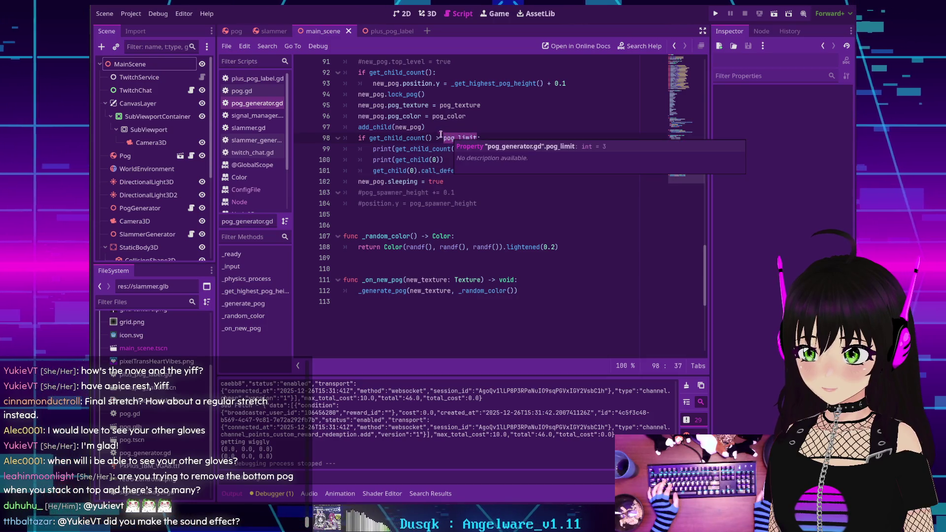
pyautogui.doubleClick(397, 138)
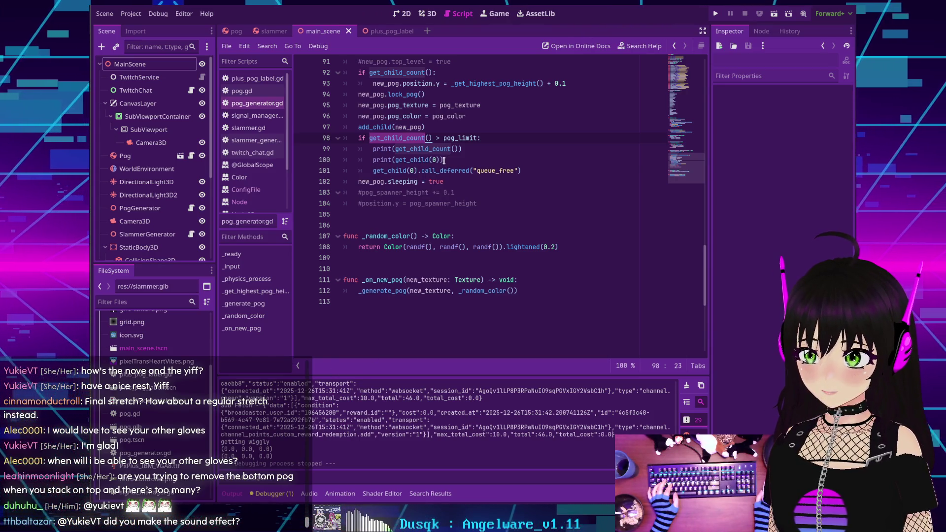
pyautogui.moveTo(444, 160); pyautogui.dragTo(364, 148)
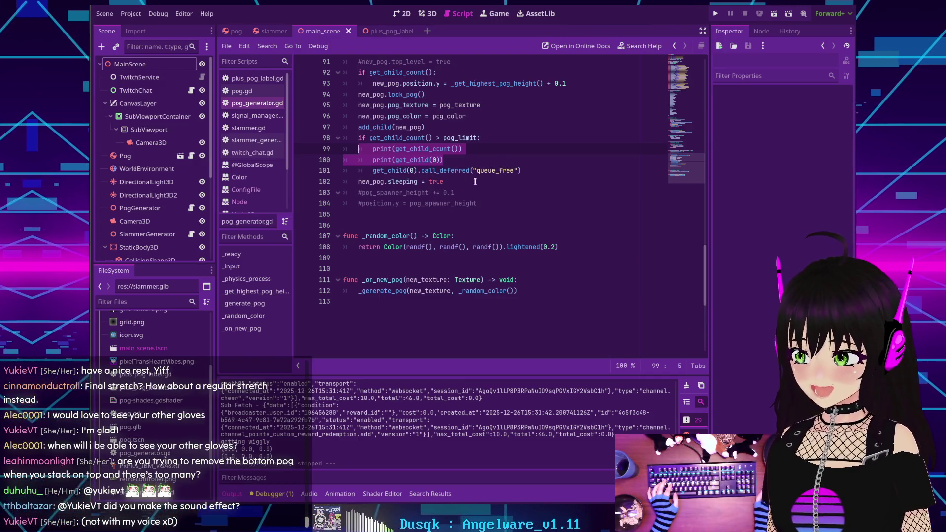
pyautogui.click(370, 170)
pyautogui.moveTo(371, 170)
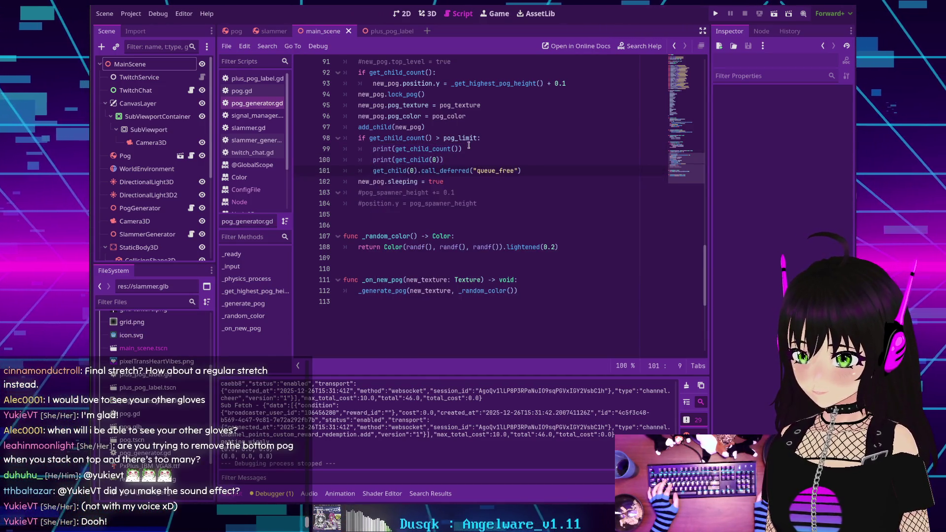
pyautogui.moveTo(533, 170); pyautogui.dragTo(373, 170)
pyautogui.moveTo(421, 163)
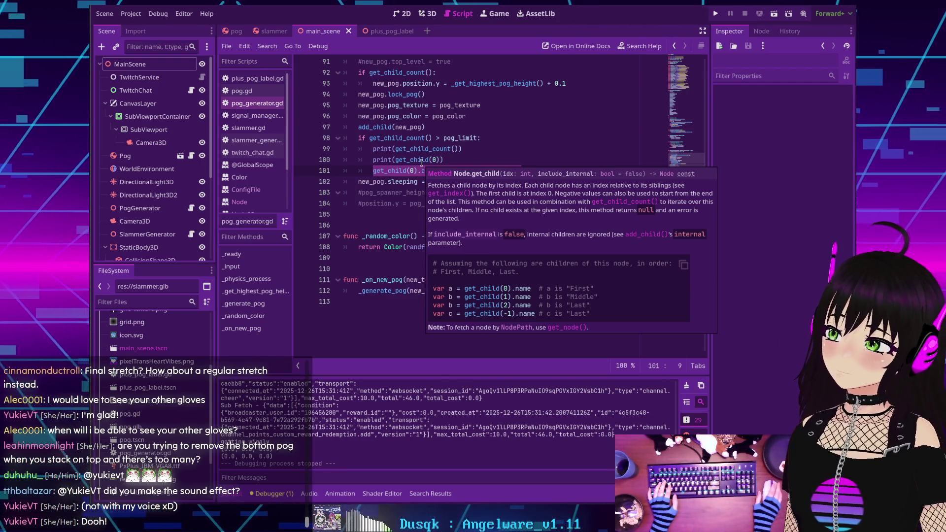
# Step: Return to the project list and open the Twitch-Chat-2025 project
pyautogui.click(132, 16)
pyautogui.press('Escape')
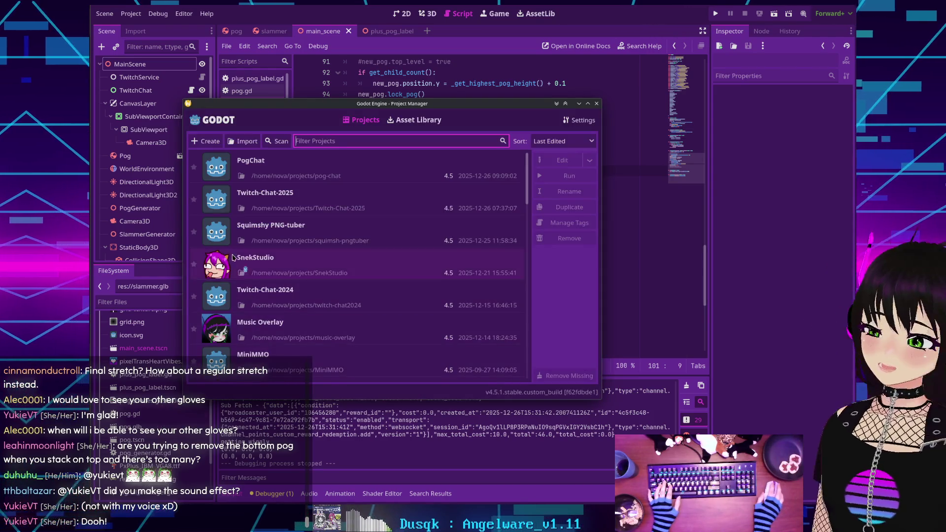
pyautogui.doubleClick(277, 192)
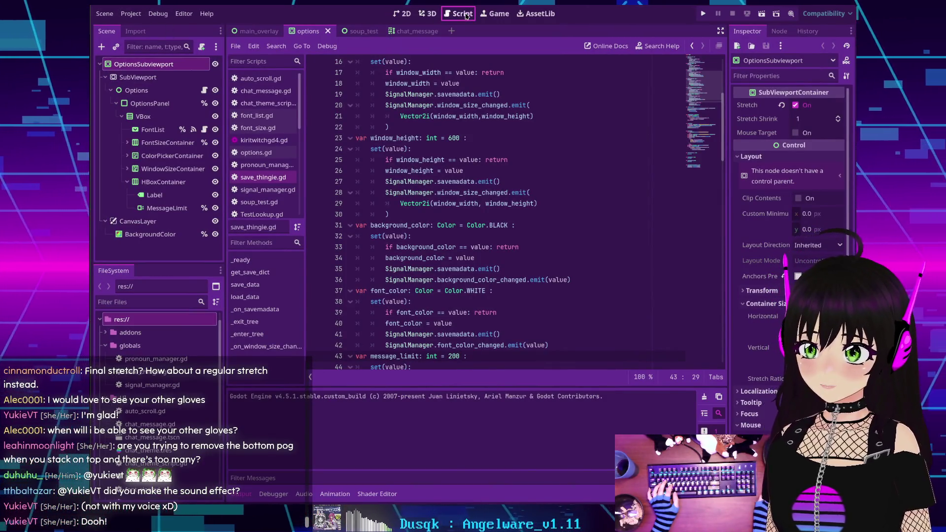
# Step: Search all files for queue_free and jump to the twitch_chat.gd match on line 62
pyautogui.hotkey('ctrl', 'shift', 'f')
pyautogui.write('queue_free')
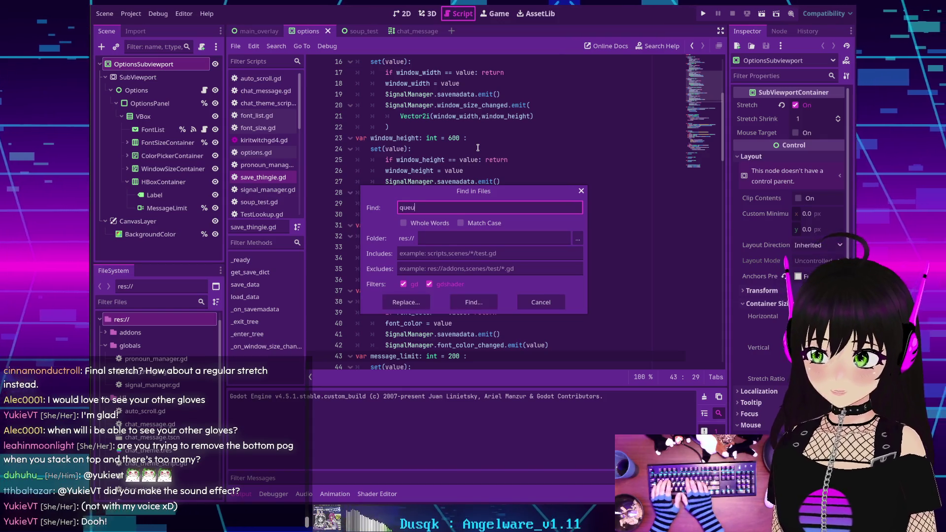
pyautogui.press('Return')
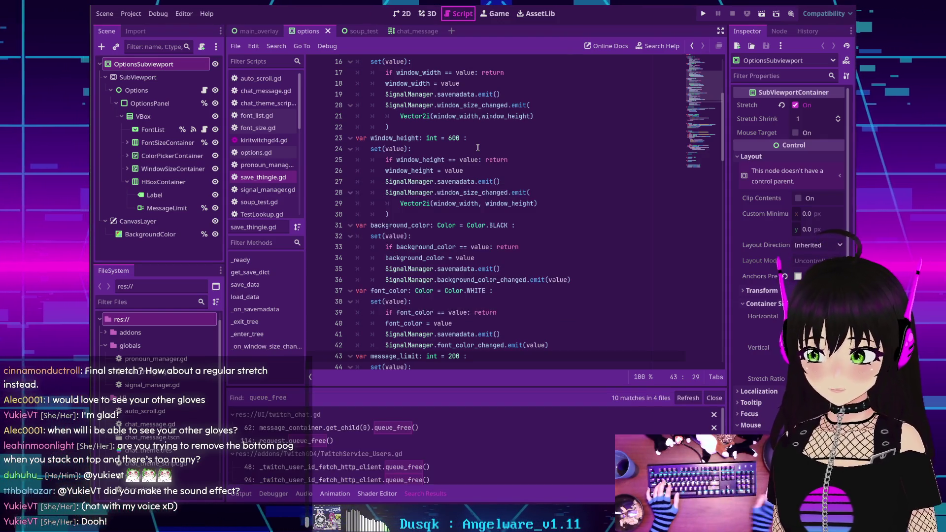
pyautogui.click(372, 427)
pyautogui.scroll(2, 469, 257)
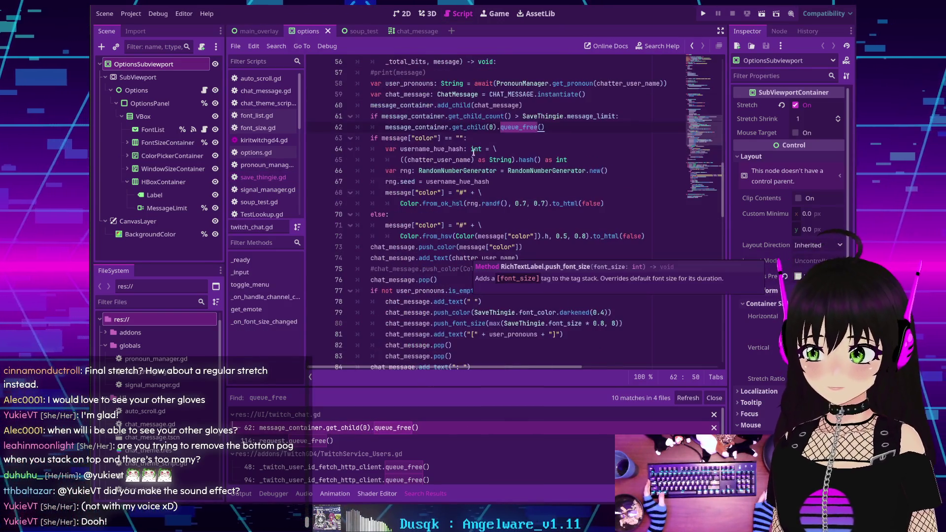
pyautogui.moveTo(468, 127)
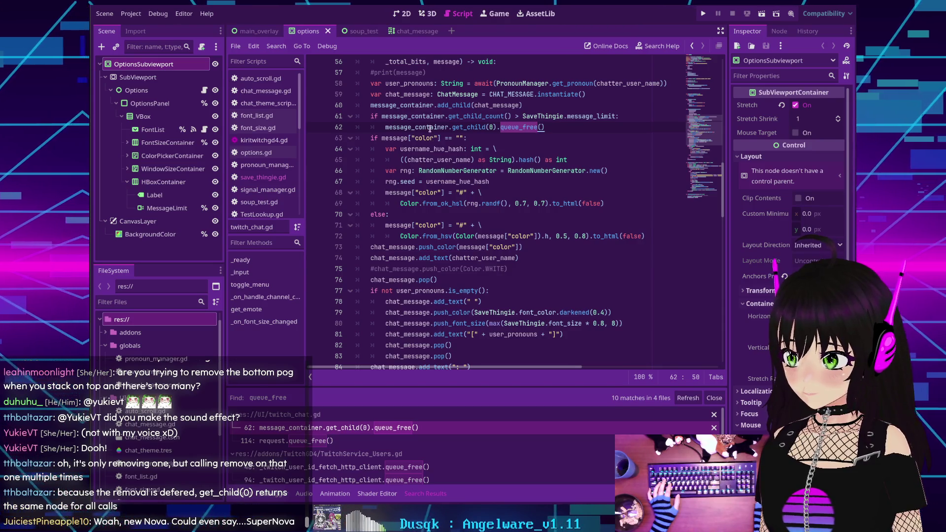
pyautogui.moveTo(434, 127)
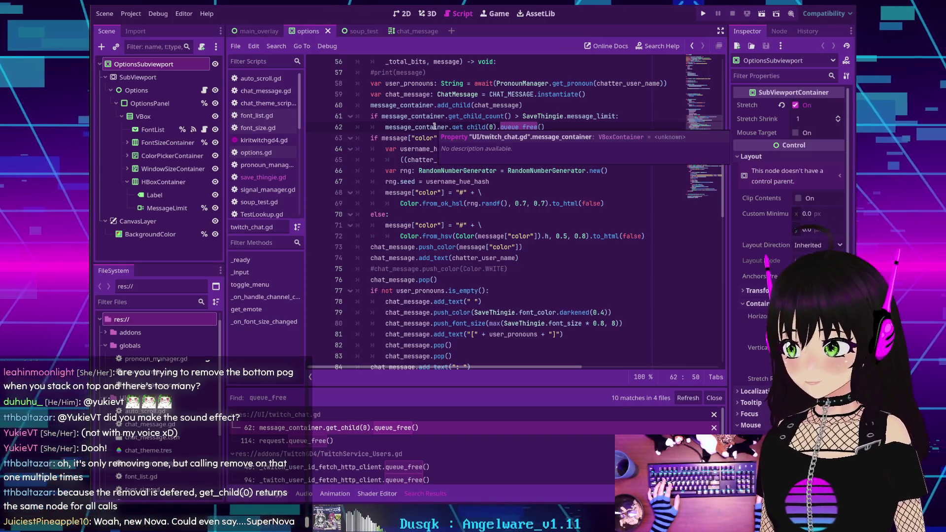
pyautogui.press('Down')
pyautogui.press('Down')
pyautogui.press('Down')
pyautogui.press('Home')
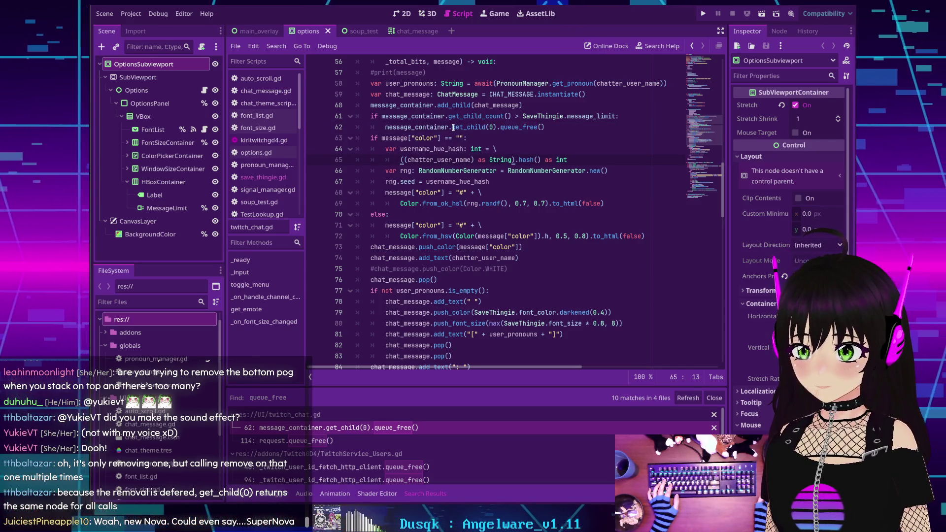
pyautogui.scroll(1, 453, 127)
pyautogui.scroll(3, 396, 118)
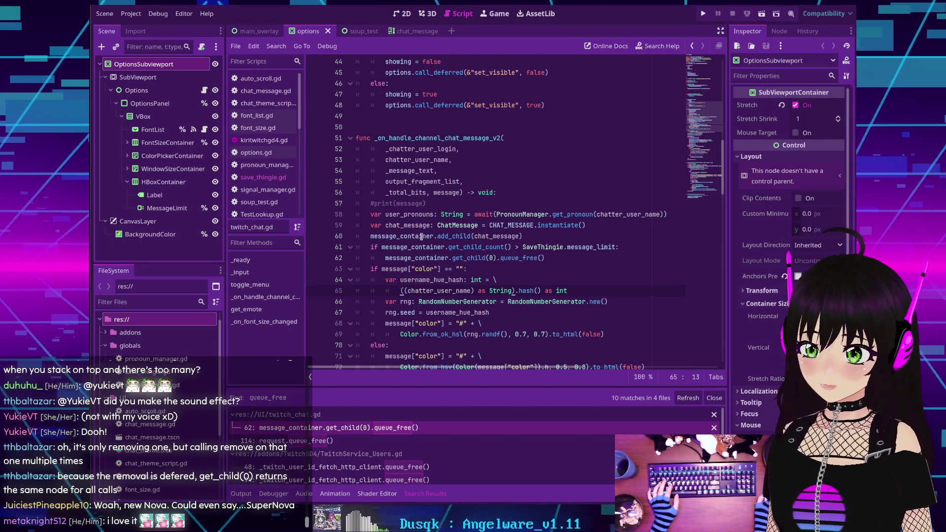
pyautogui.scroll(-1, 421, 236)
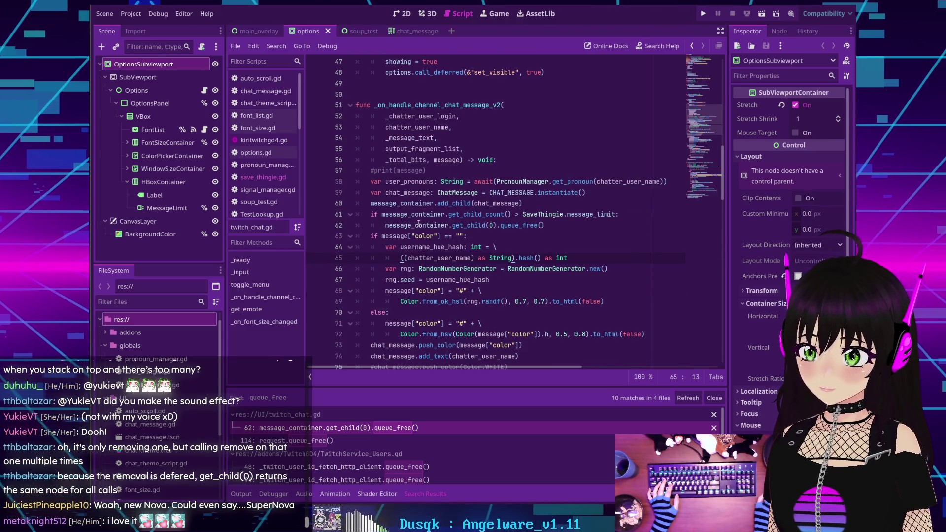
pyautogui.tripleClick(393, 216)
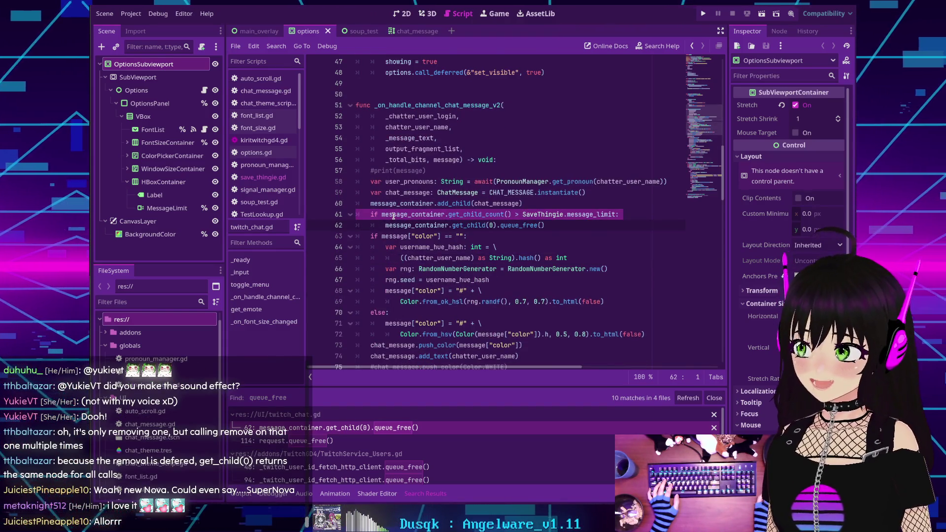
pyautogui.doubleClick(395, 105)
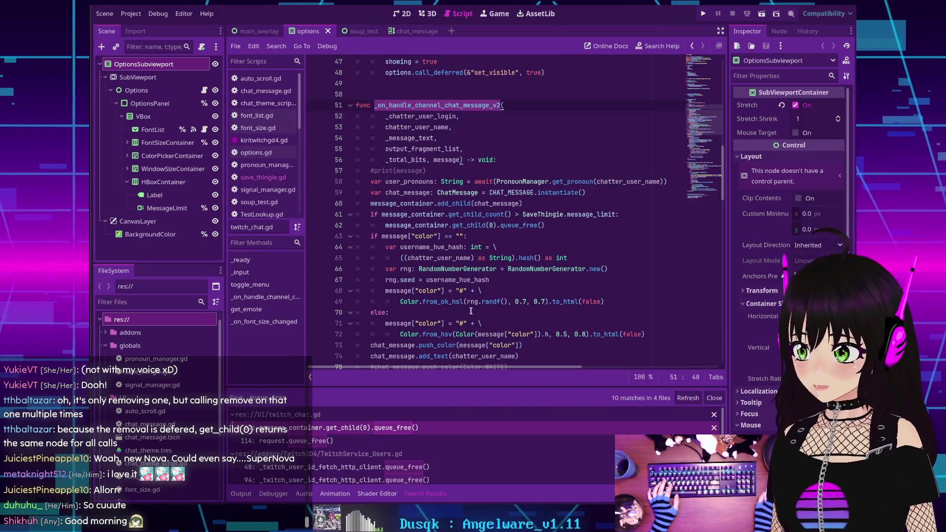
pyautogui.moveTo(474, 220)
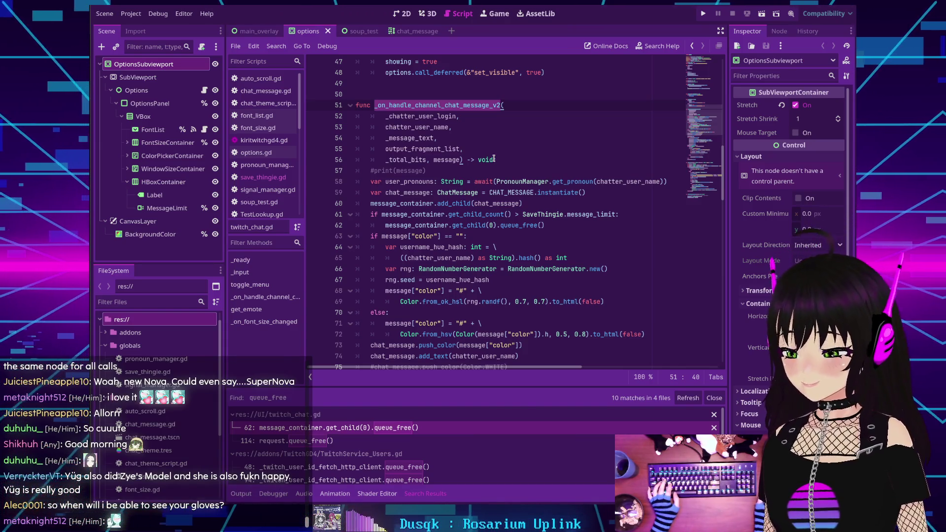
pyautogui.write(':')
pyautogui.click(522, 161)
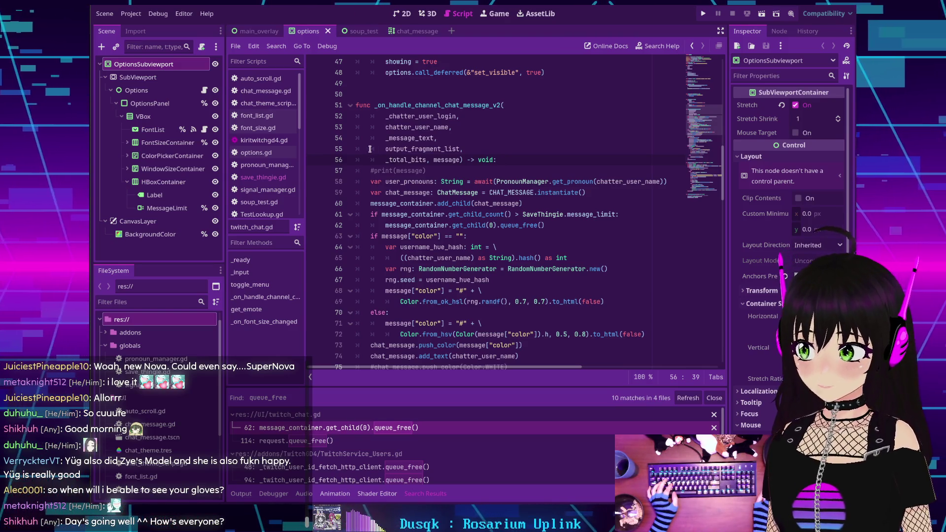
pyautogui.scroll(-4, 369, 149)
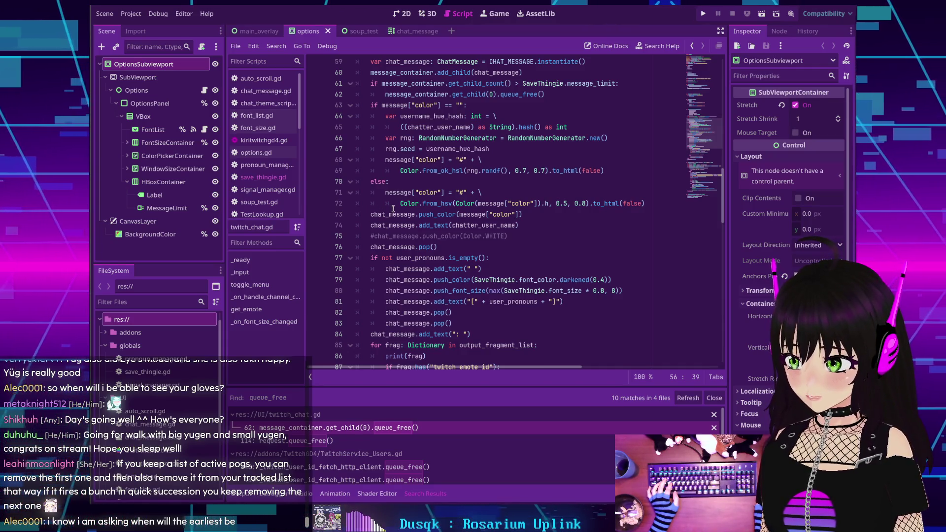
pyautogui.moveTo(392, 209)
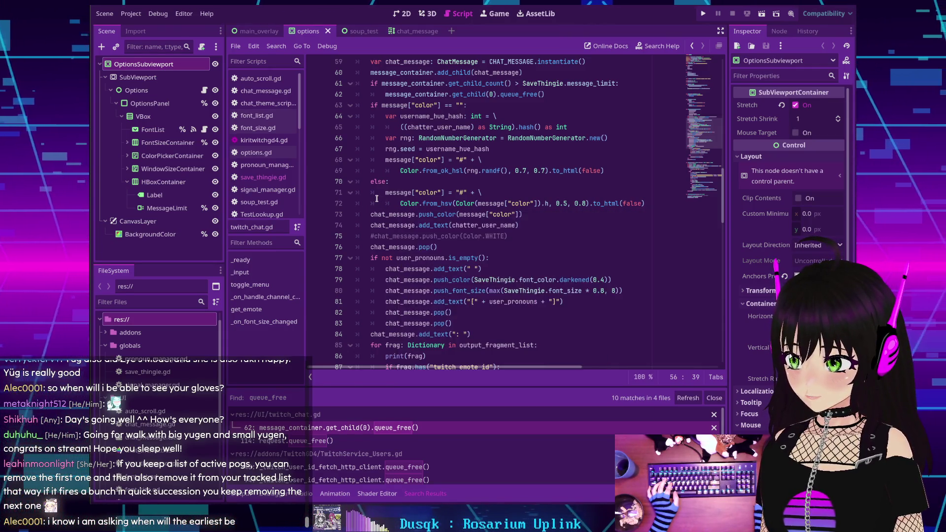